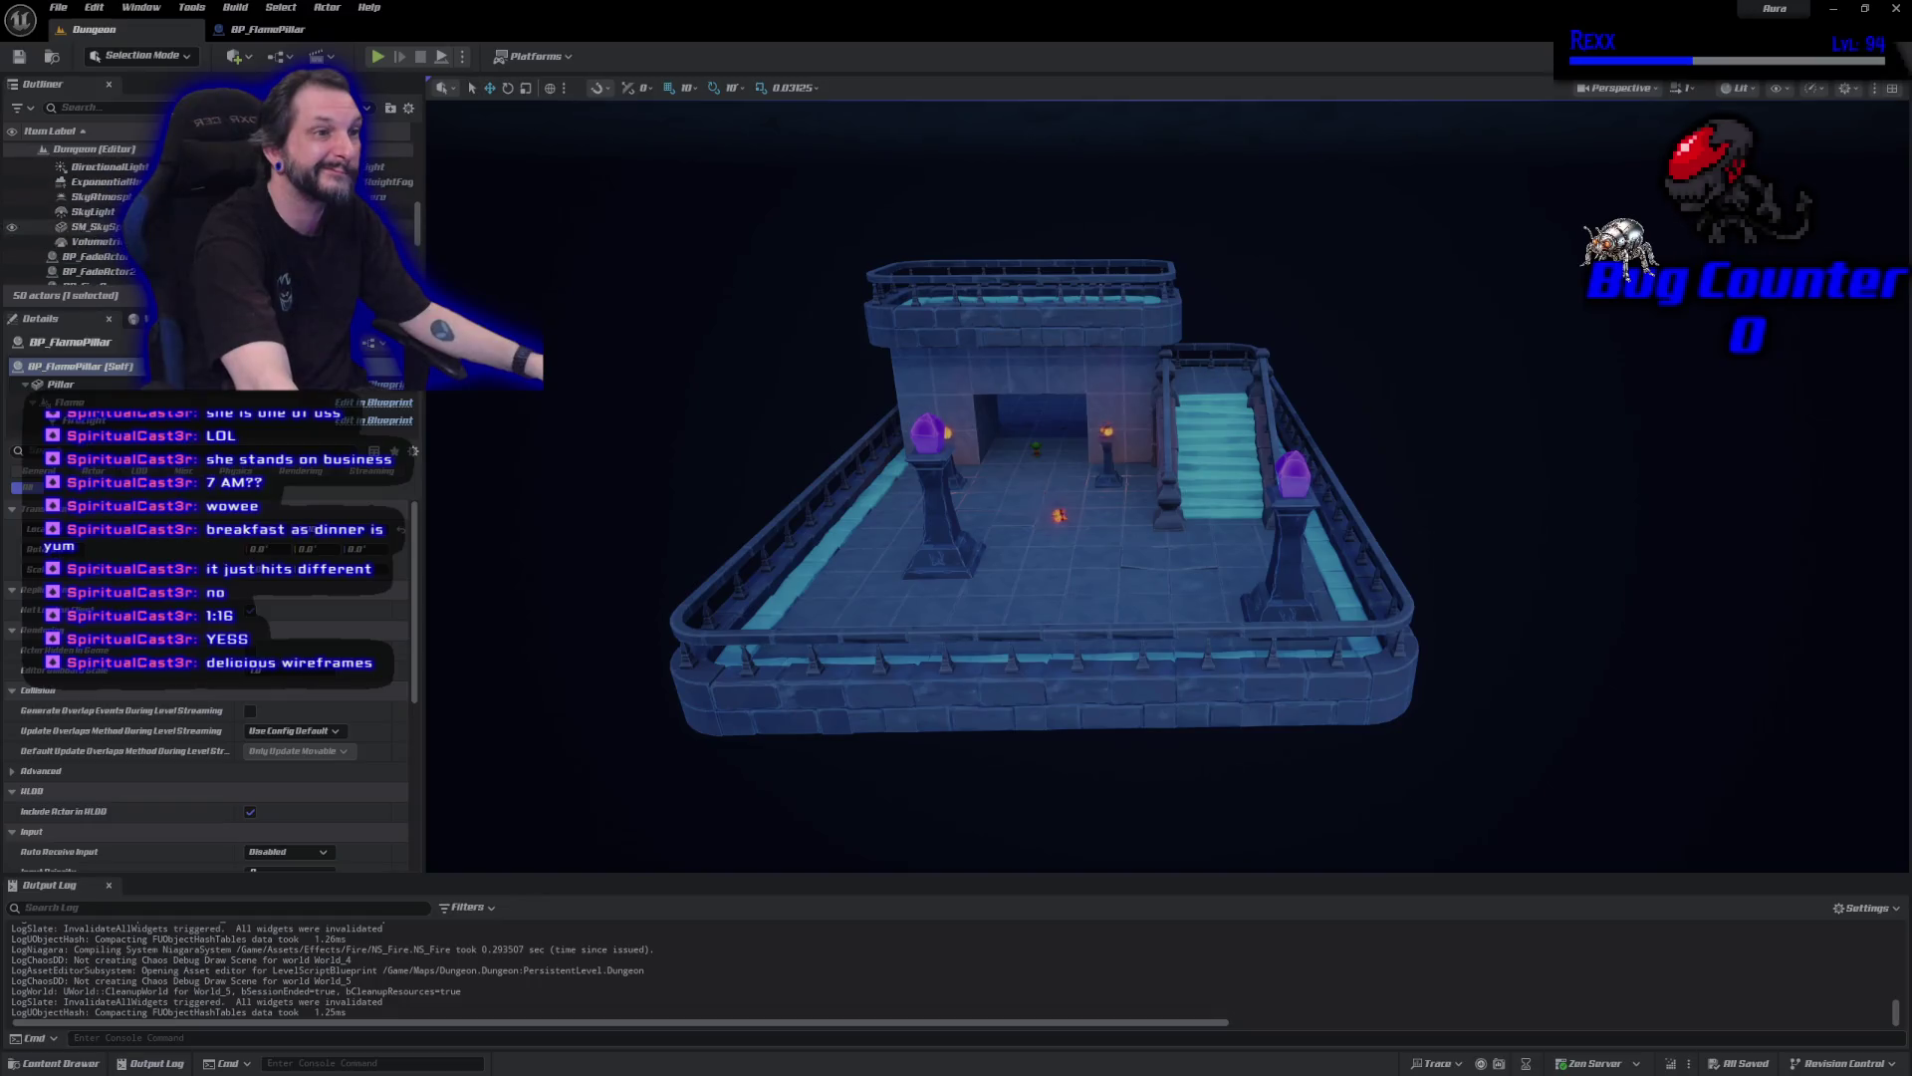
scroll(70, 229, "up", 2)
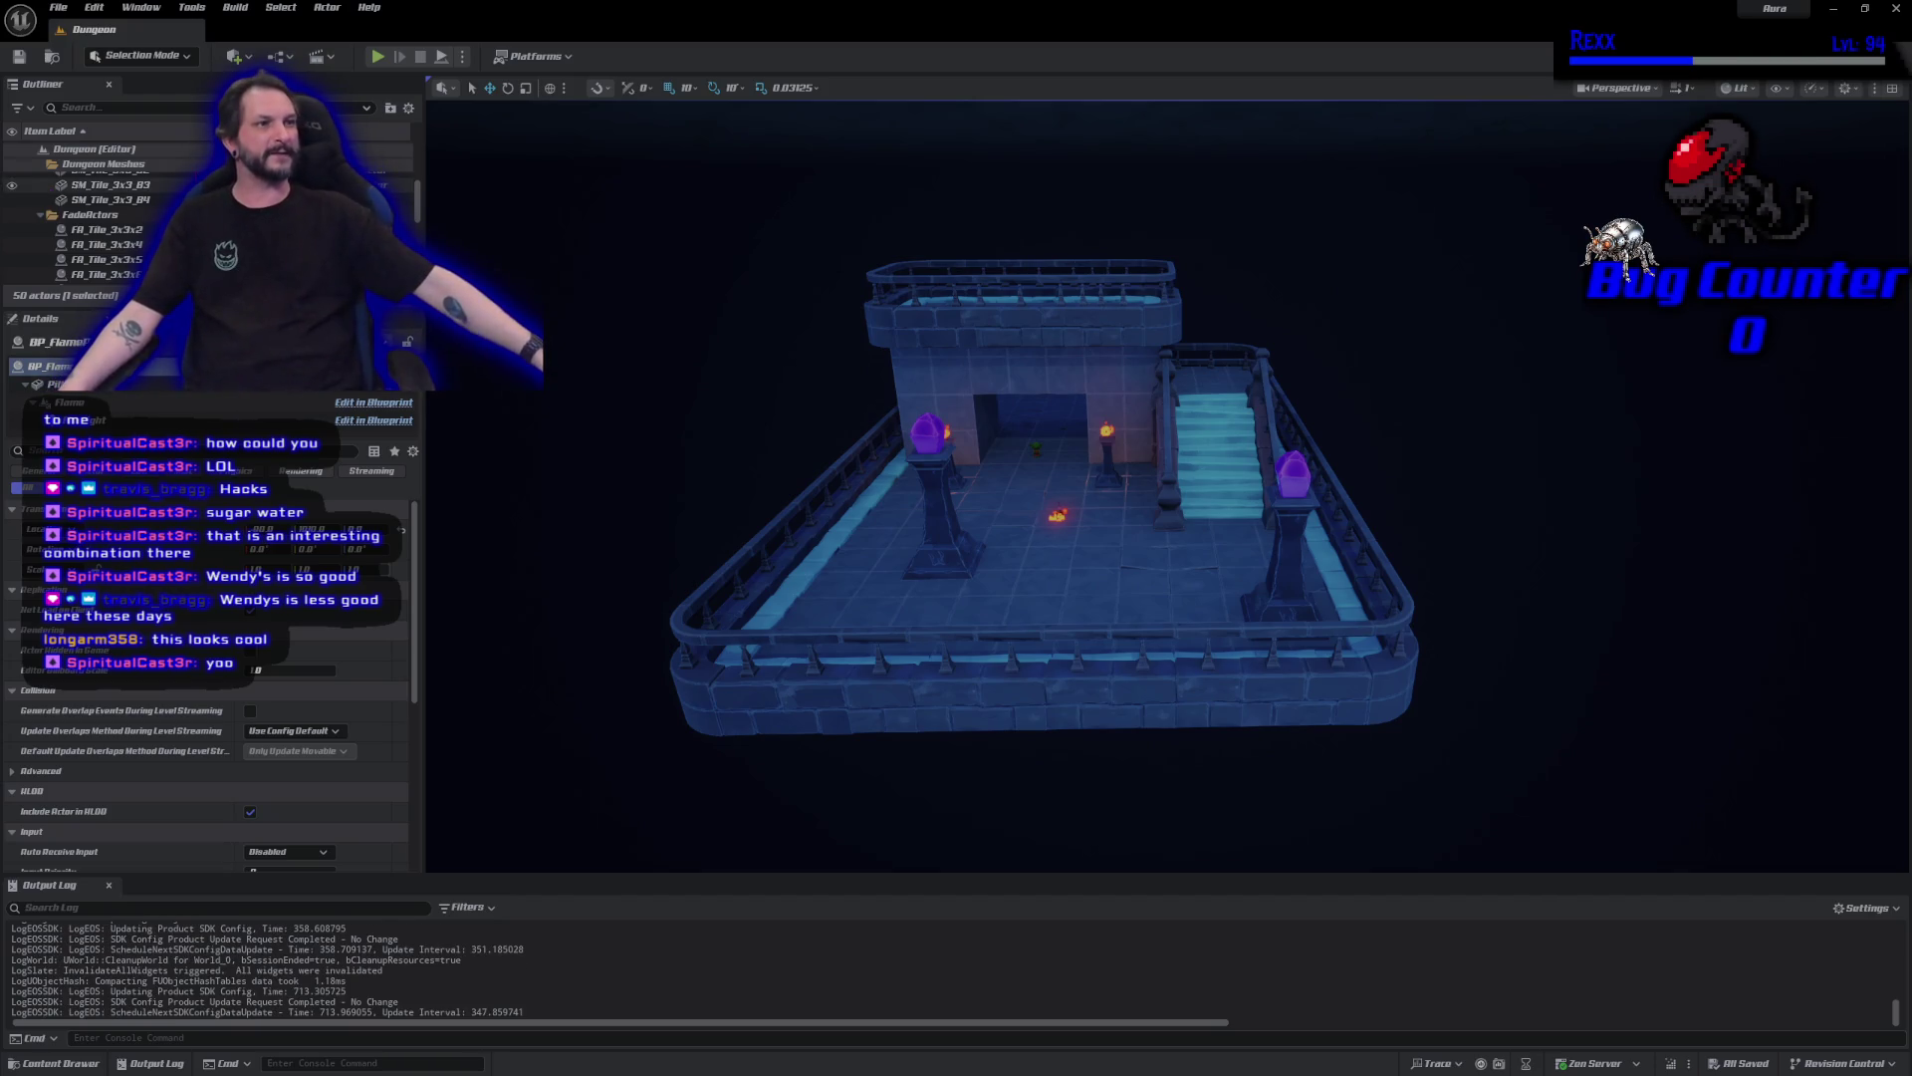
Playtest the Dungeon level, killing the goblin with three fire bolts, then stop play.
left_click(382, 60)
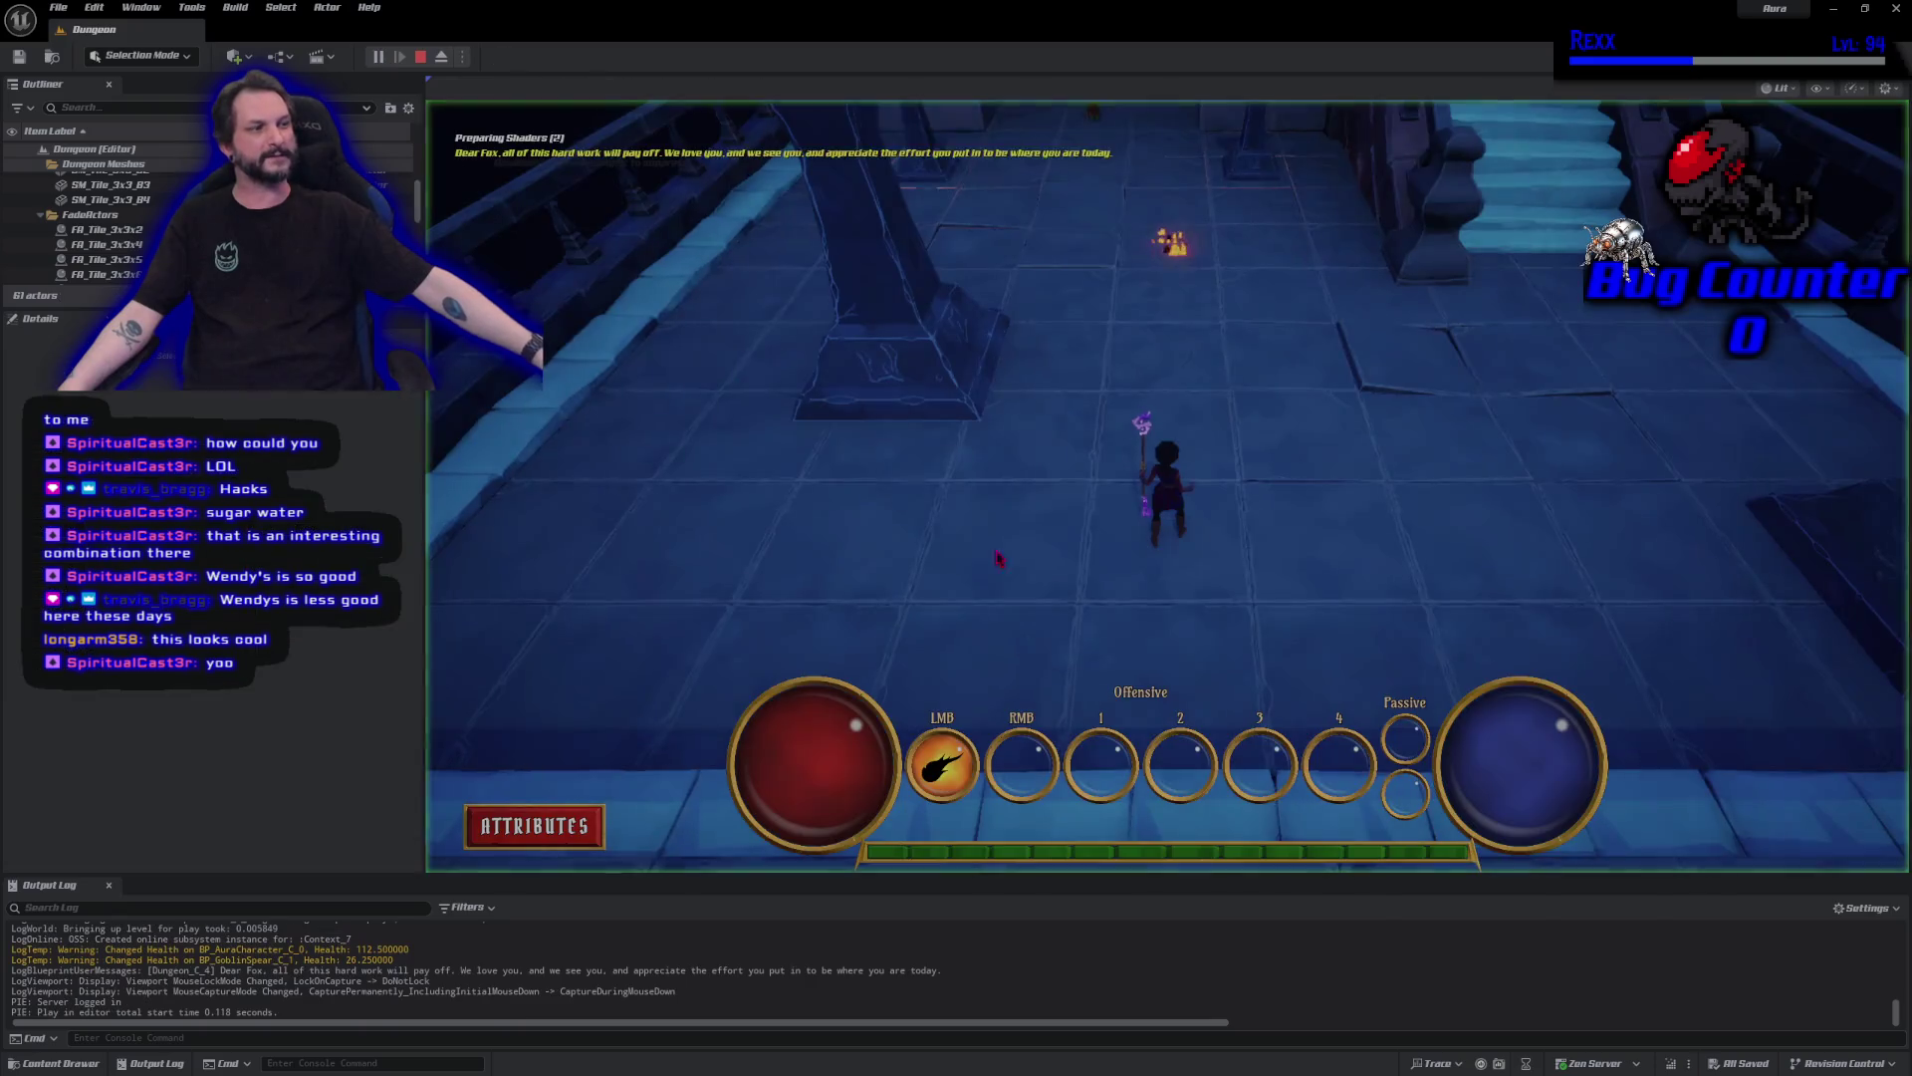
left_click(1158, 348)
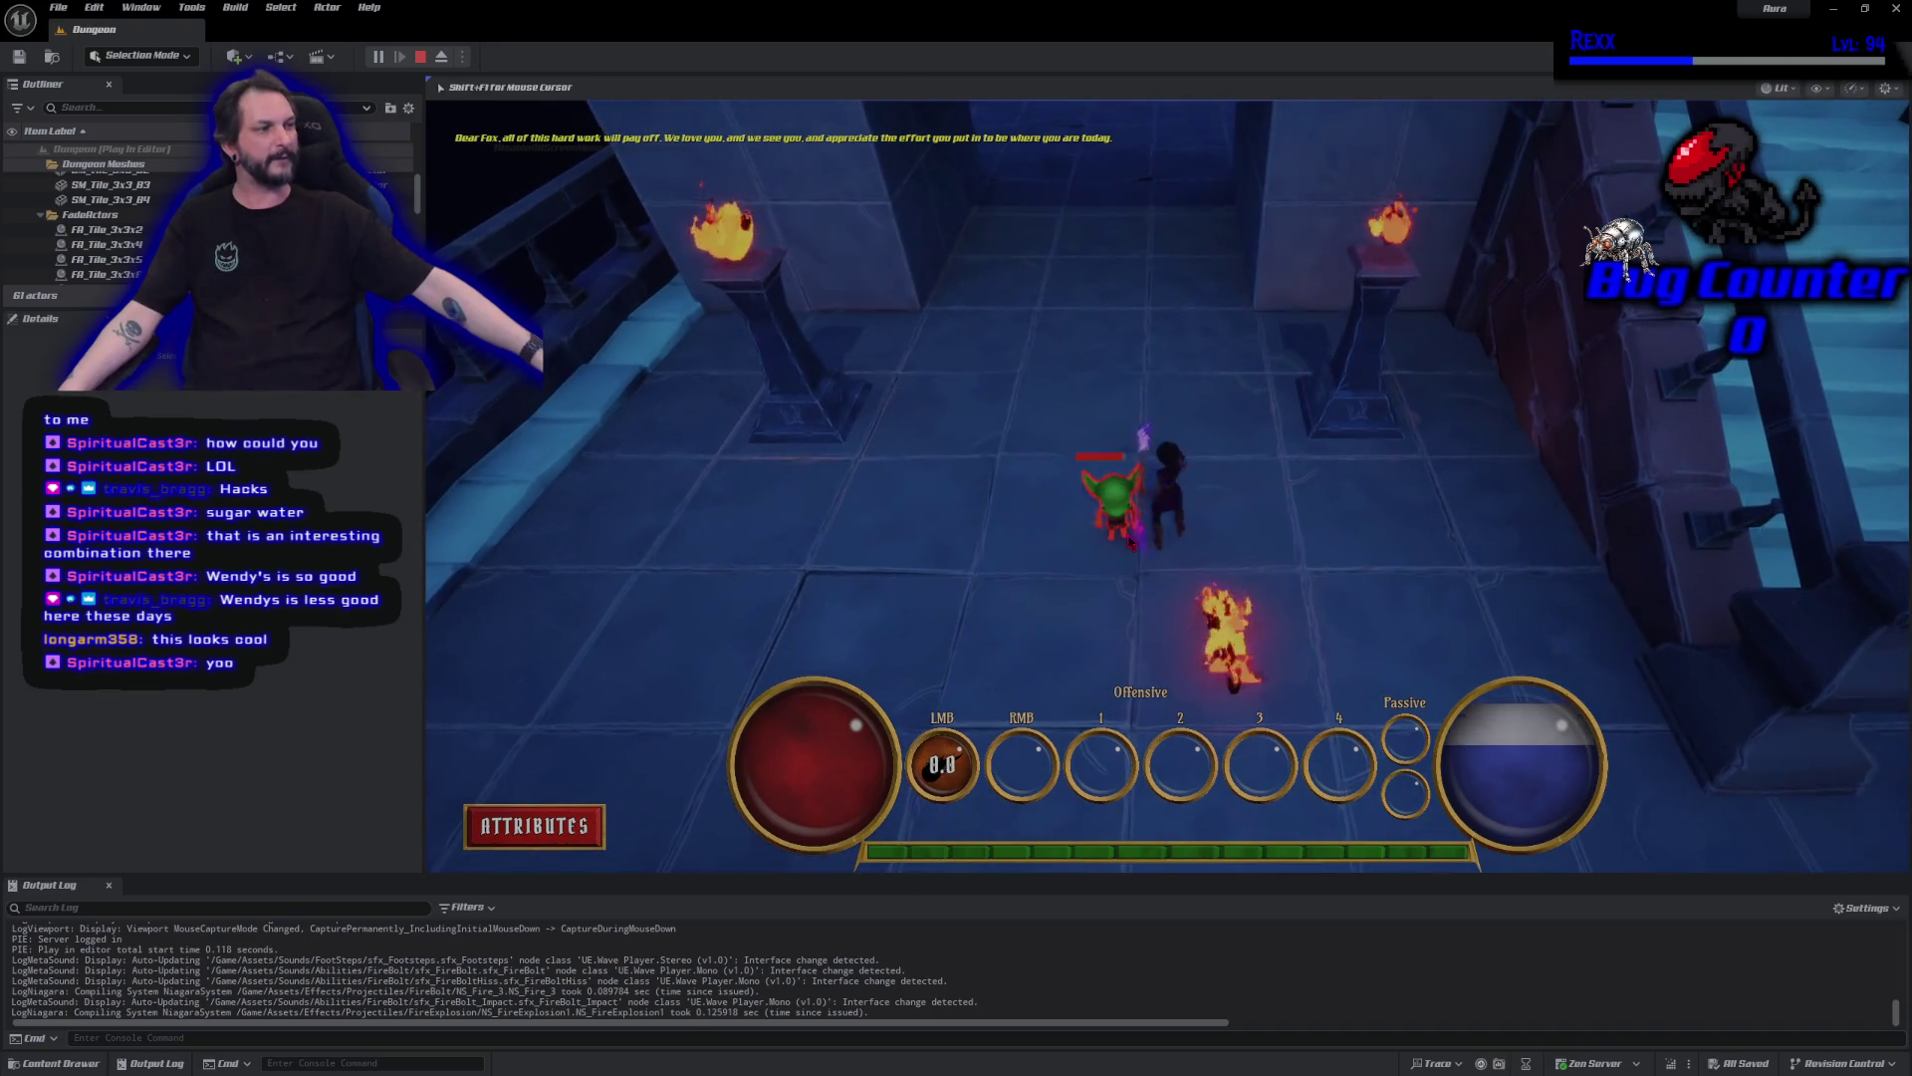
left_click(1145, 518)
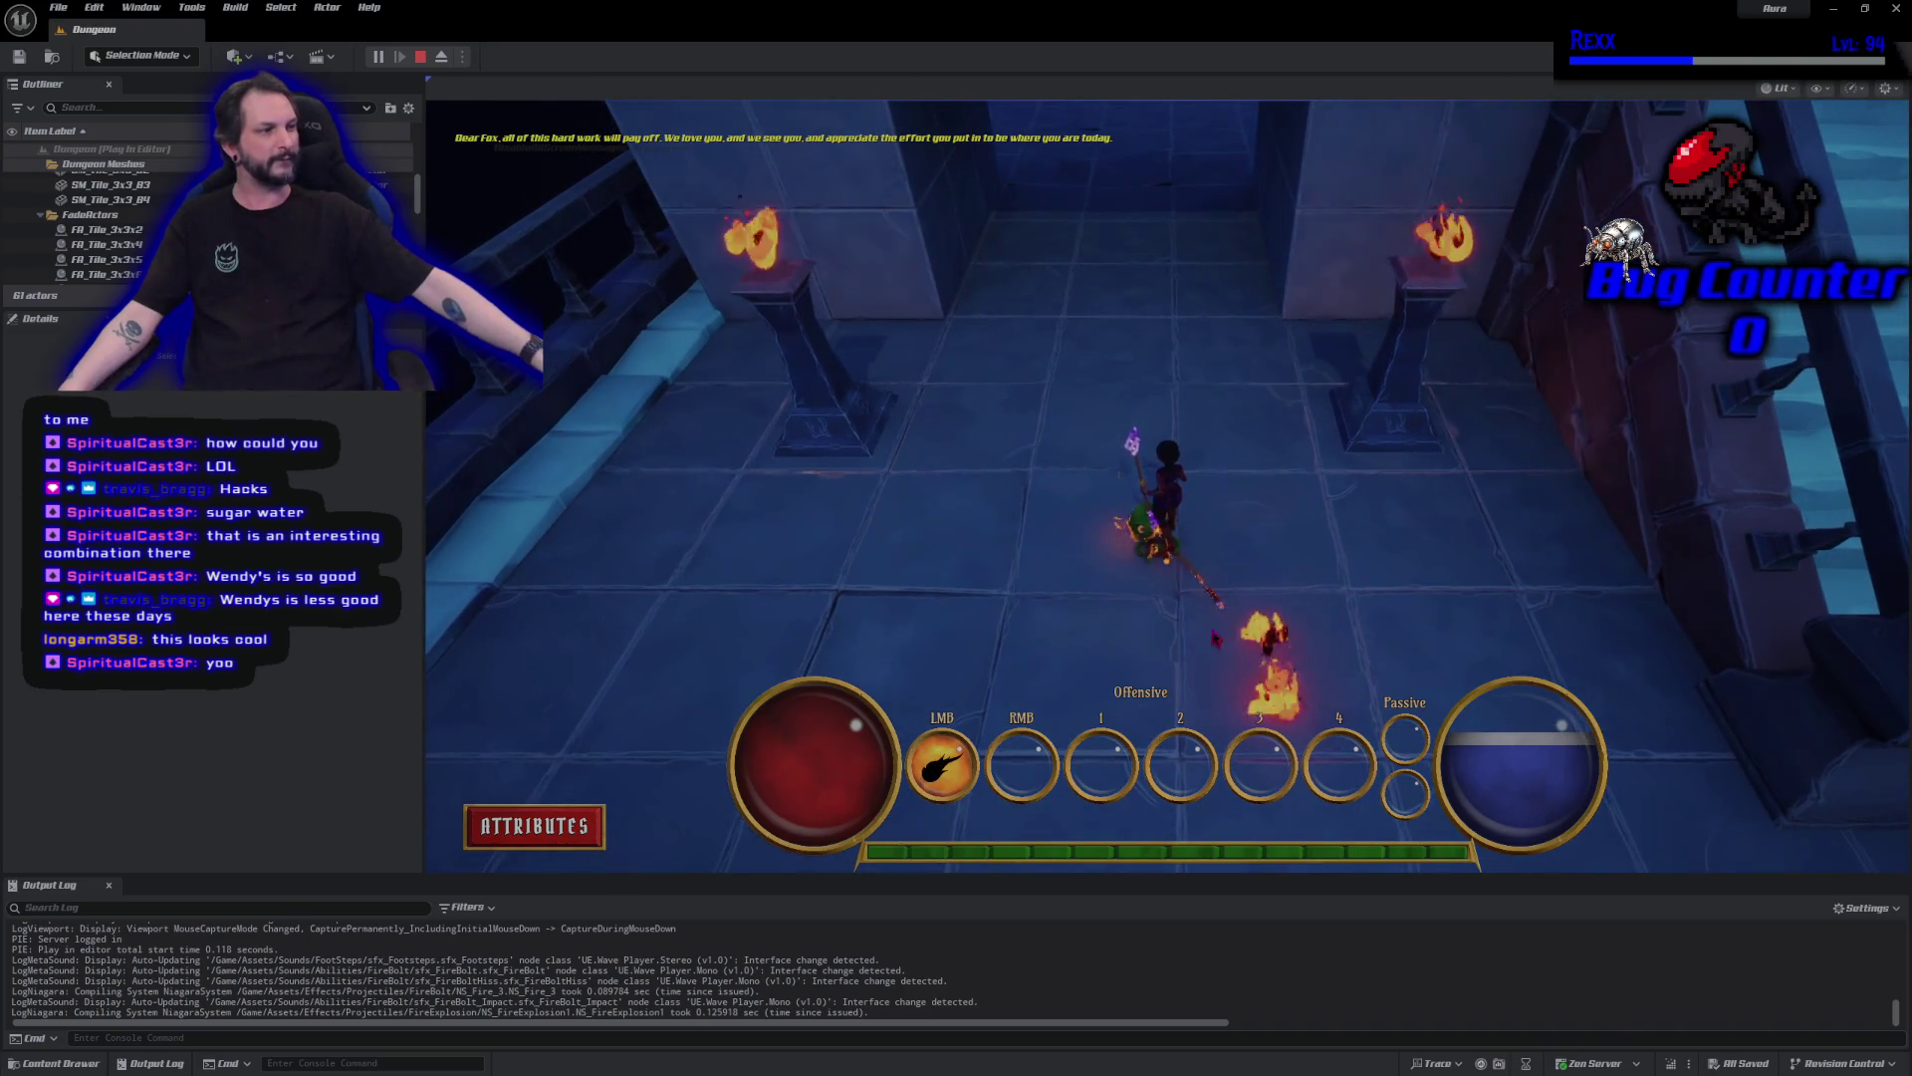
left_click(1023, 676)
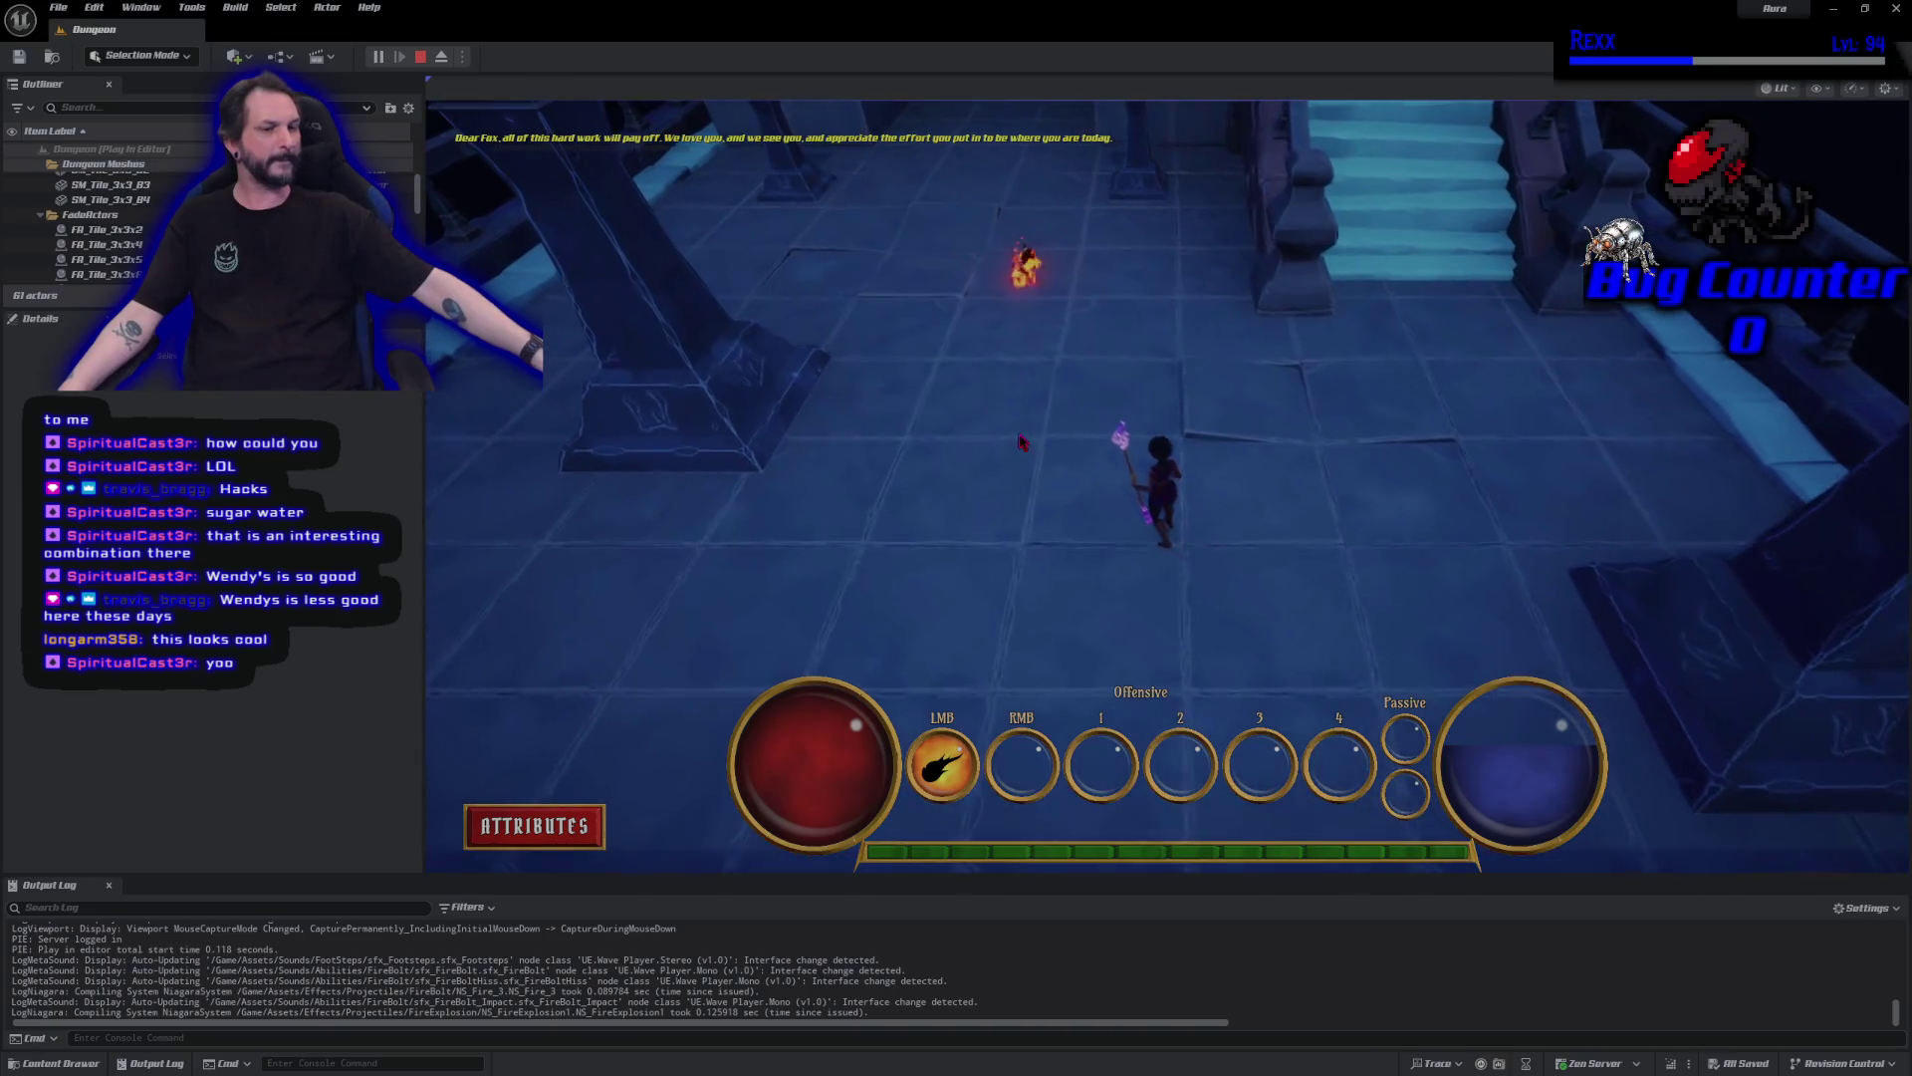
left_click(422, 62)
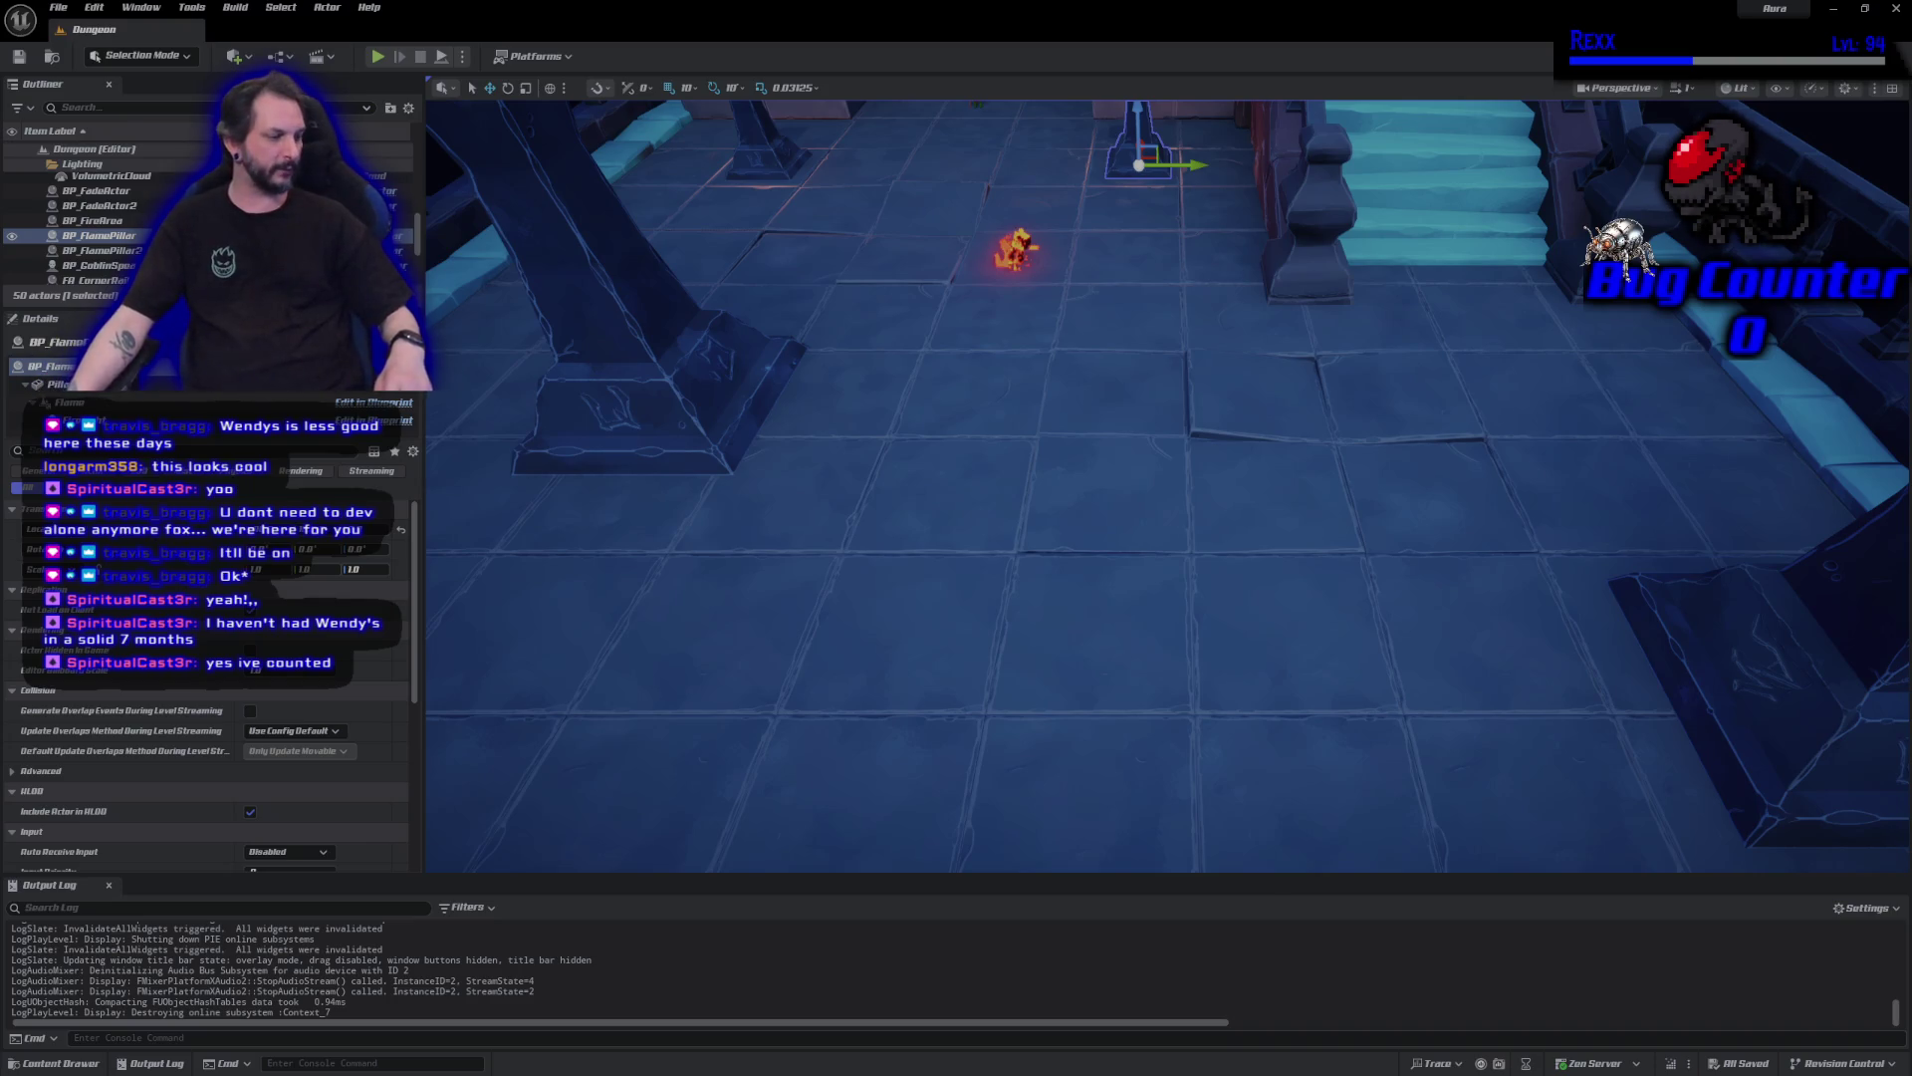
Pan the view across the dungeon toward the doorway and stairs, then close Unreal Editor.
mouse_move(1166, 488)
left_mouse_down()
mouse_move(1225, 478)
mouse_move(684, 235)
left_mouse_up()
left_click(684, 240)
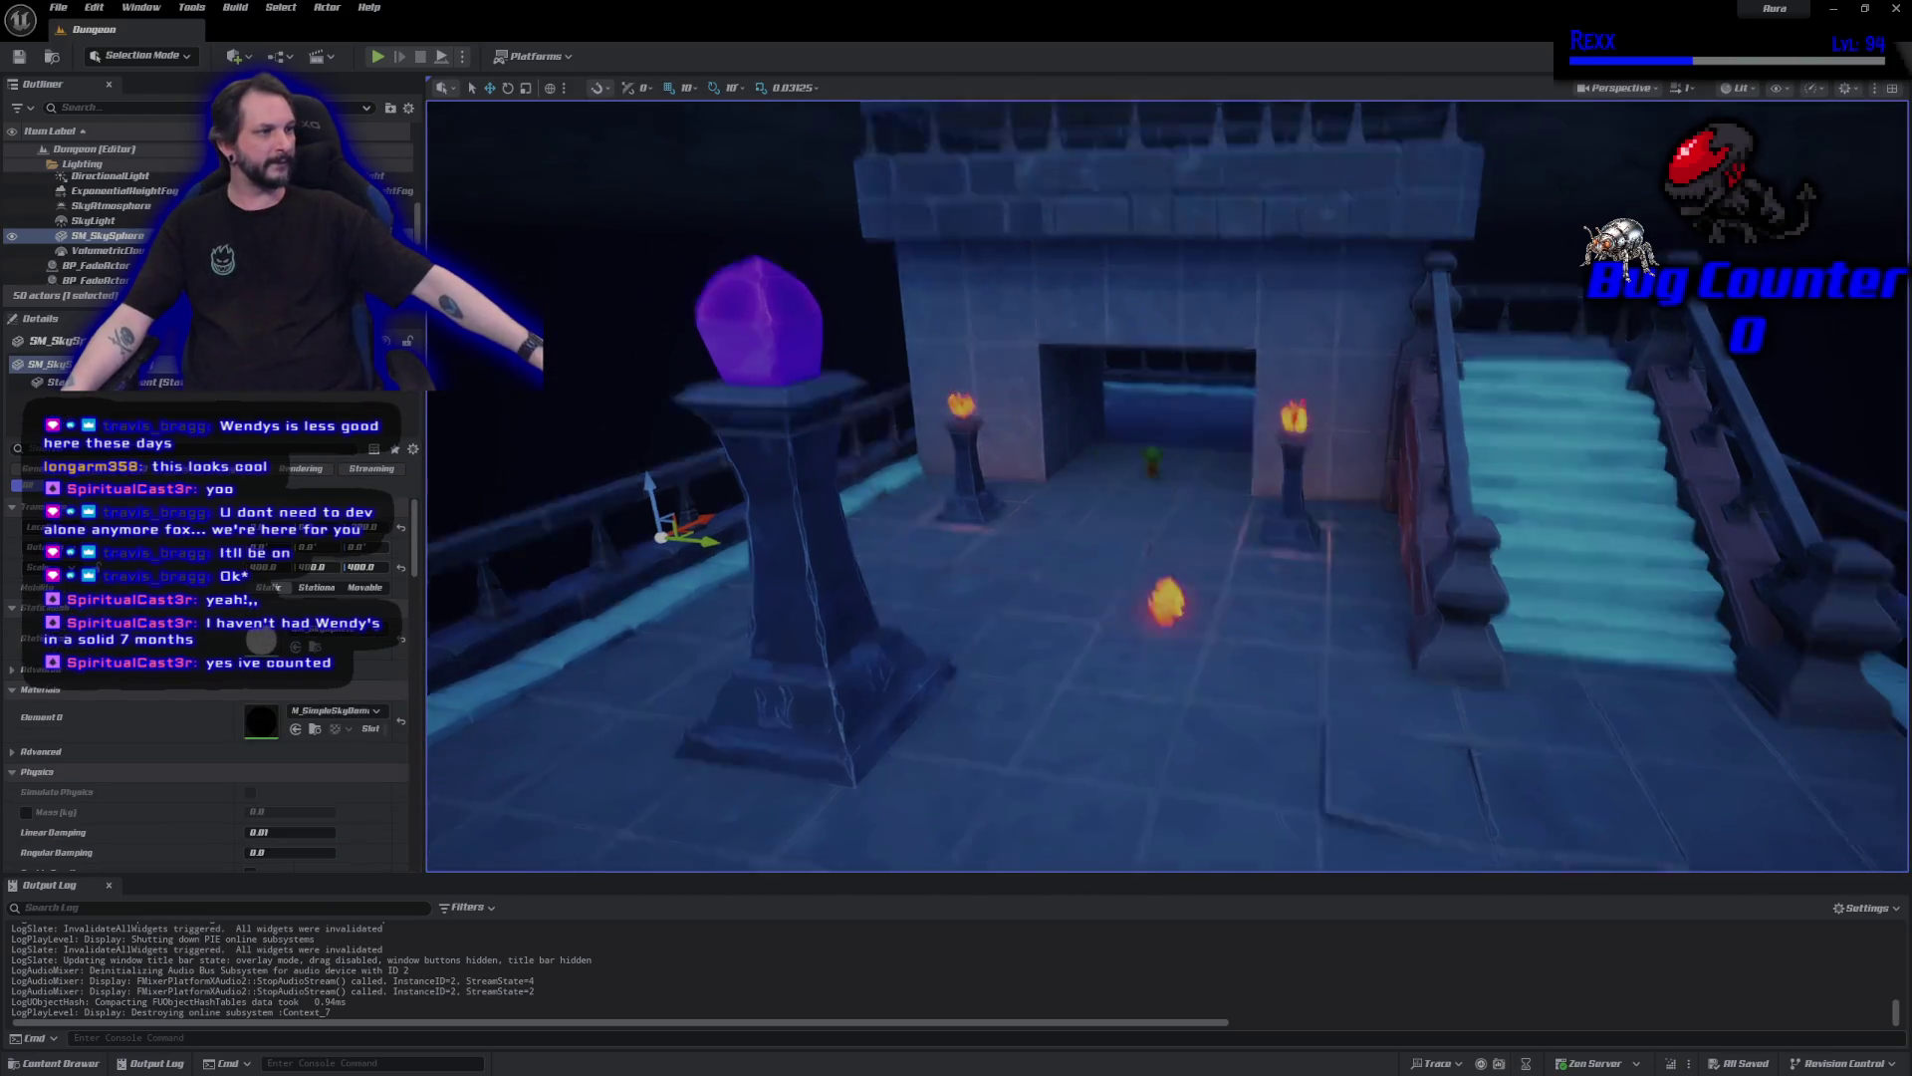
left_click_drag(1196, 637, 1235, 518)
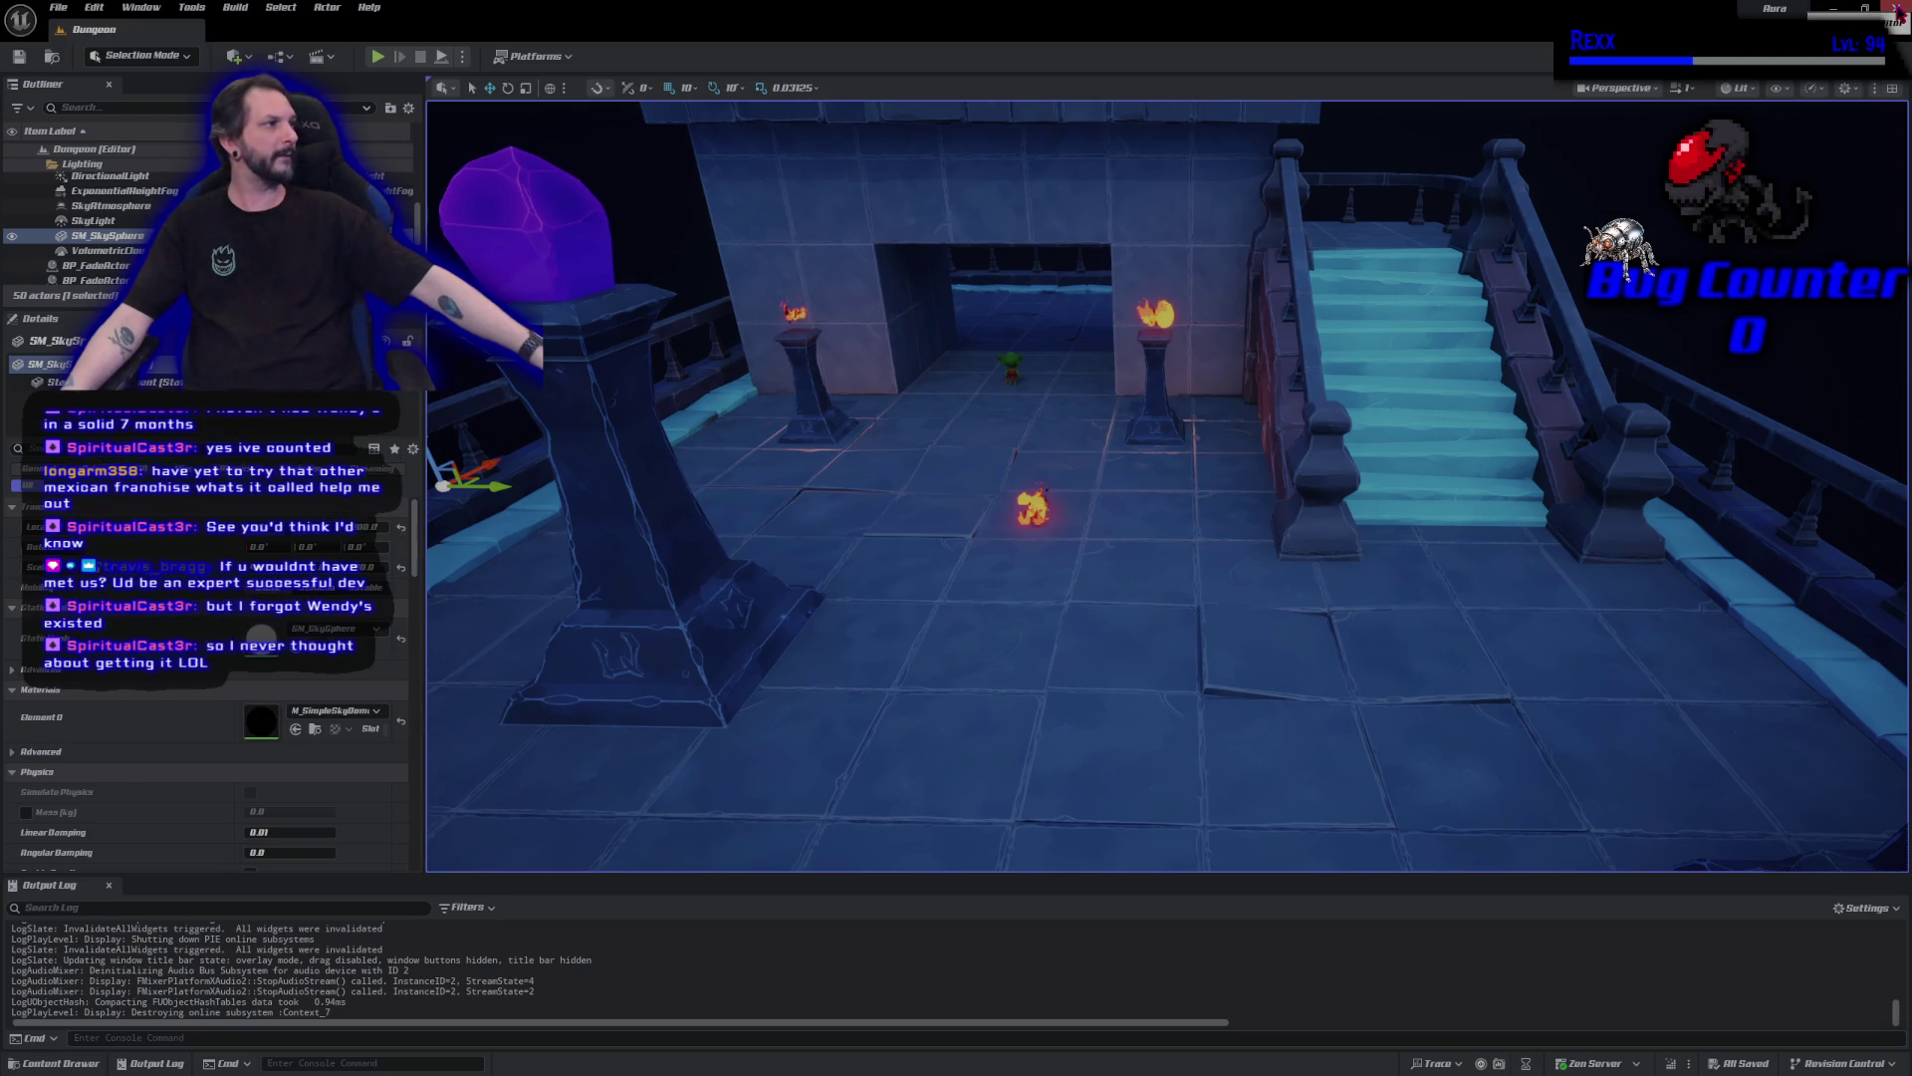
left_click(1899, 10)
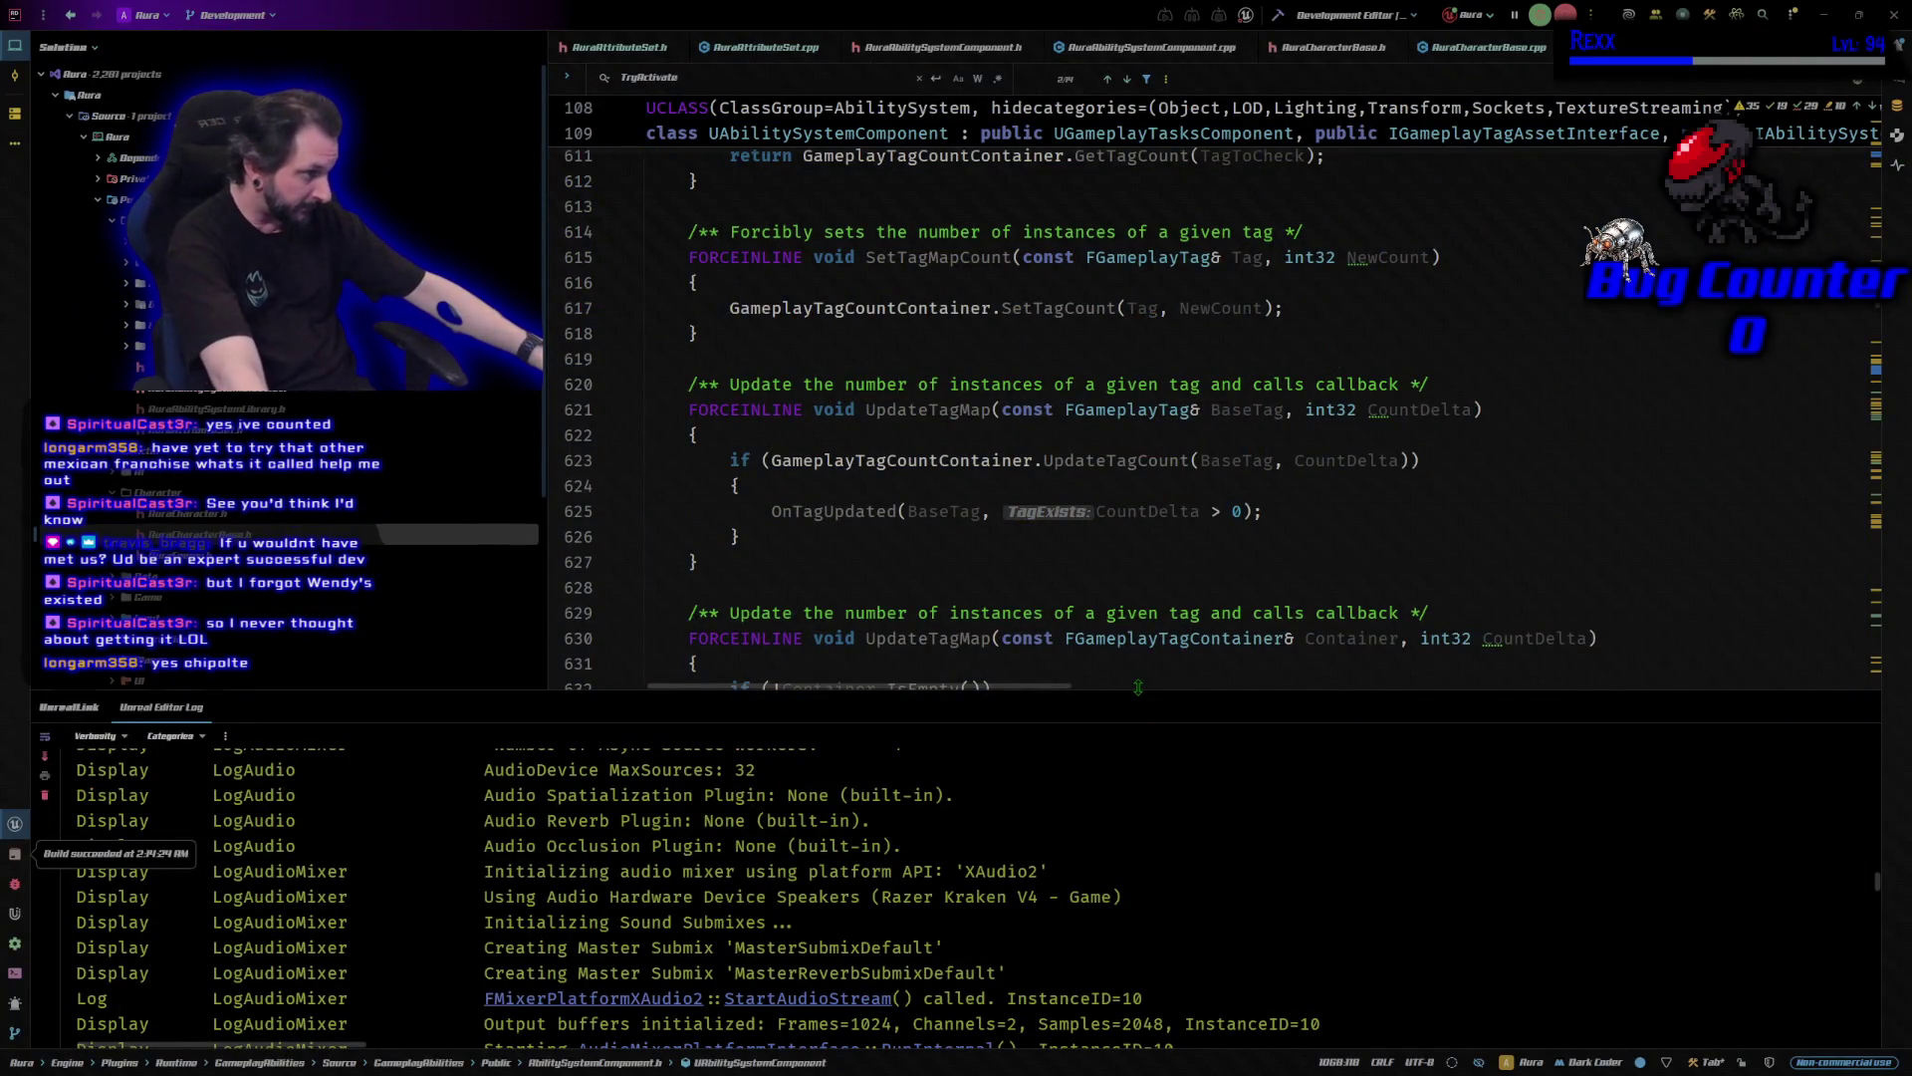
Enlarge the code area above the log, reset the font to 13pt, and close the Aura solution.
left_click_drag(1137, 688, 1137, 974)
scroll(1121, 705, "down", 4, "ctrl")
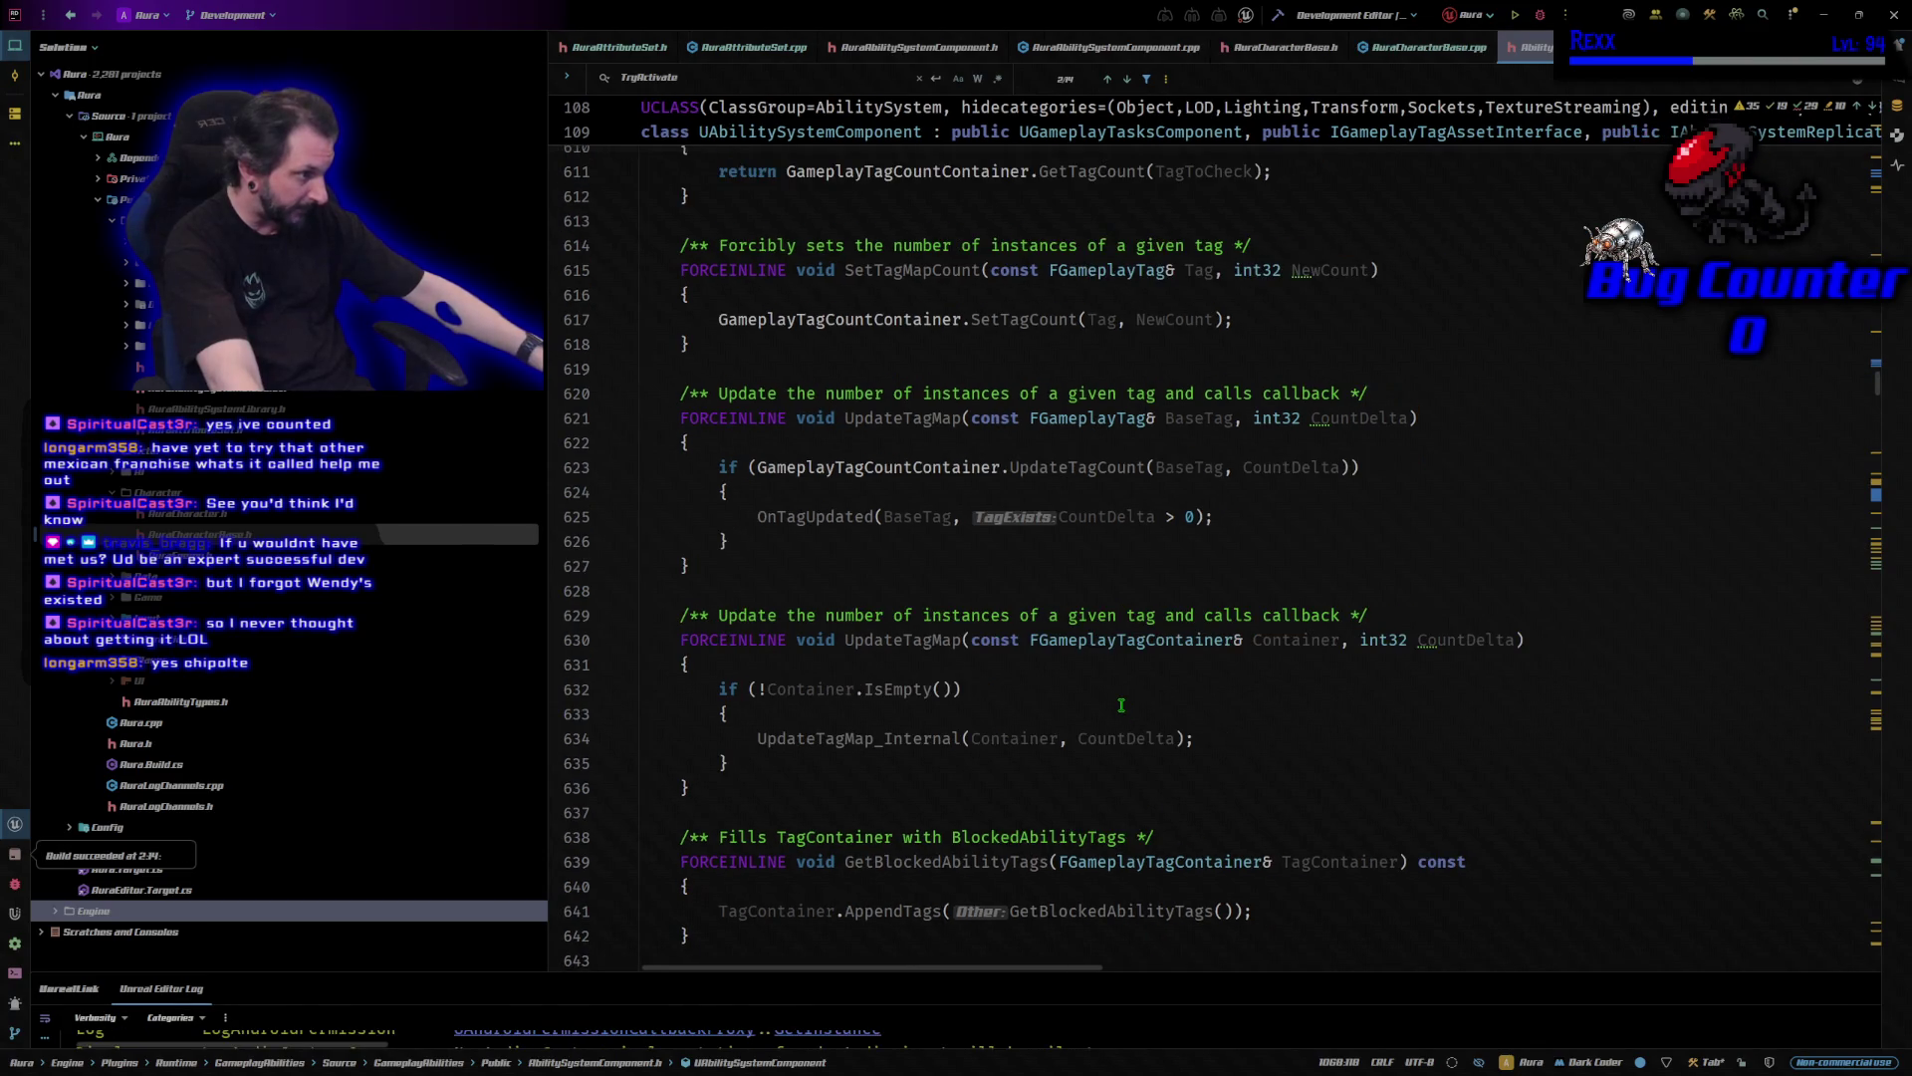
scroll(1121, 705, "down", 5, "ctrl")
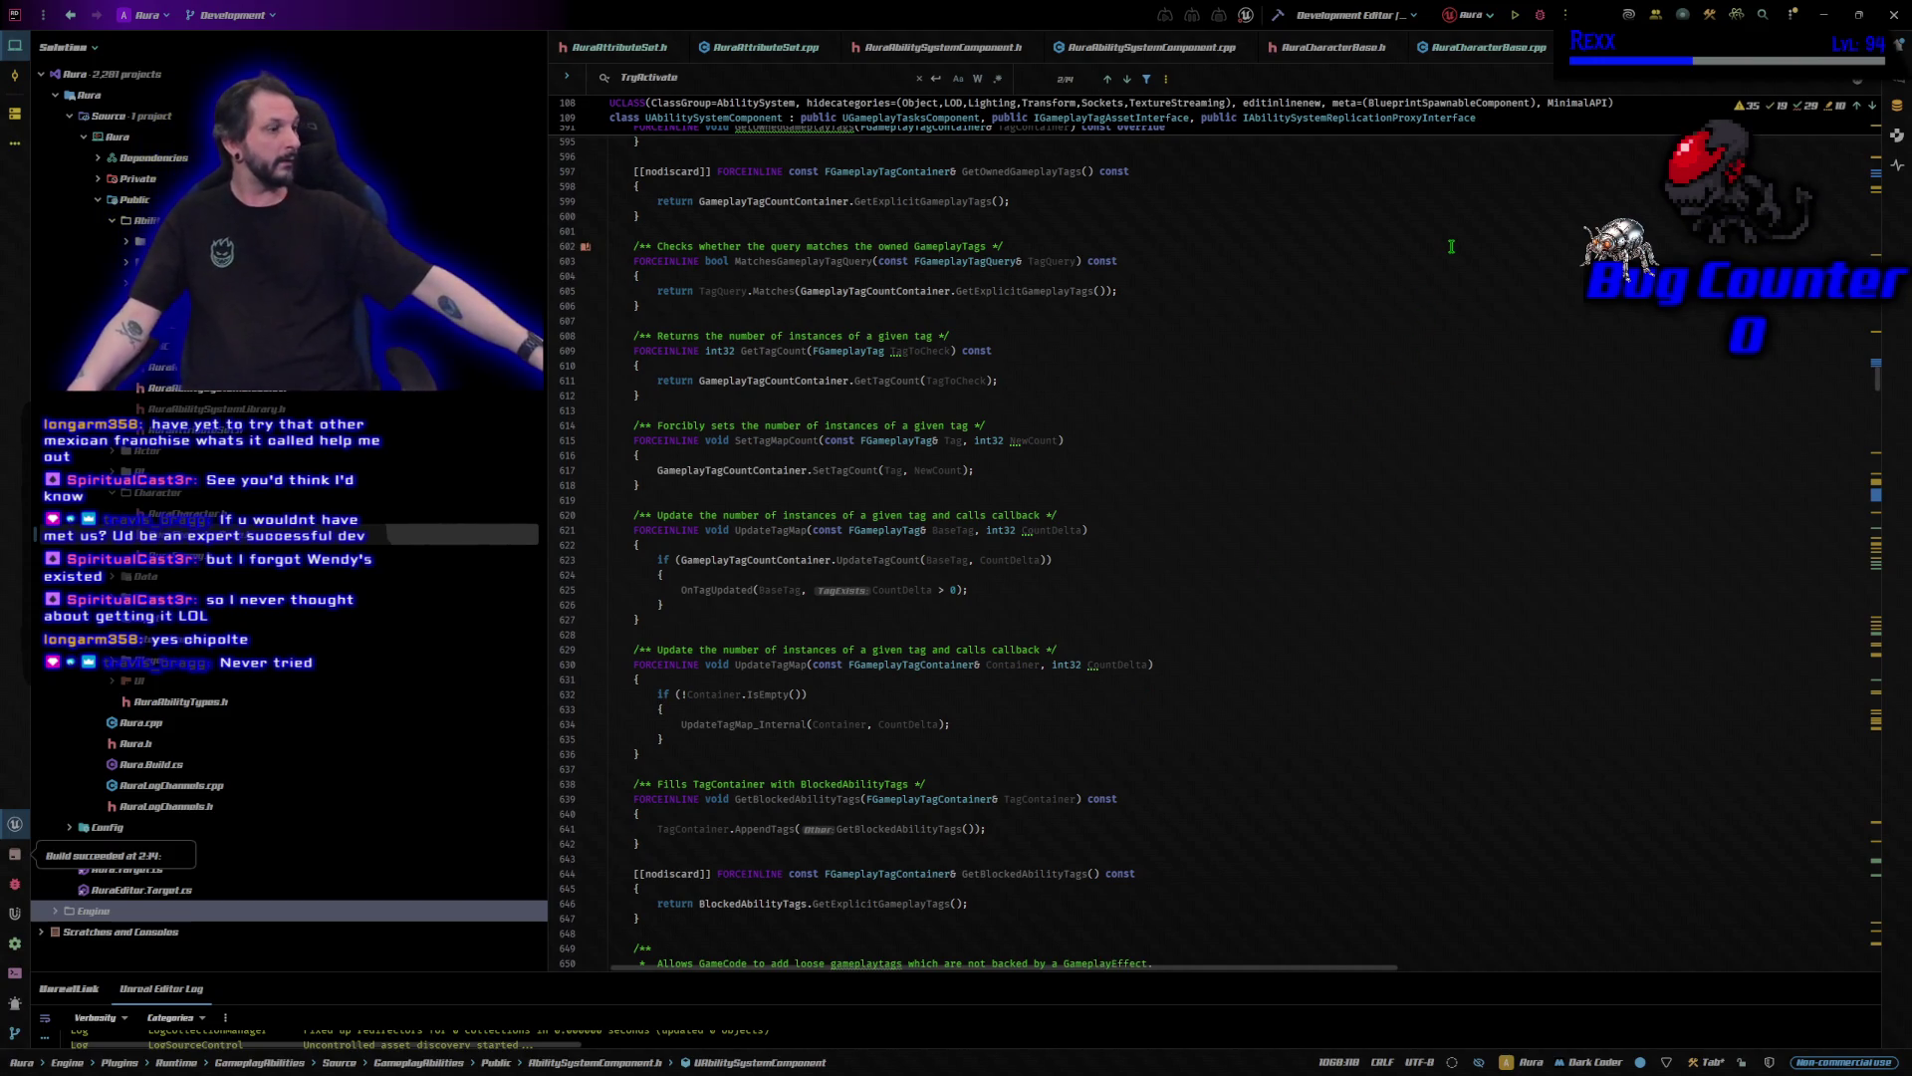
left_click(1902, 20)
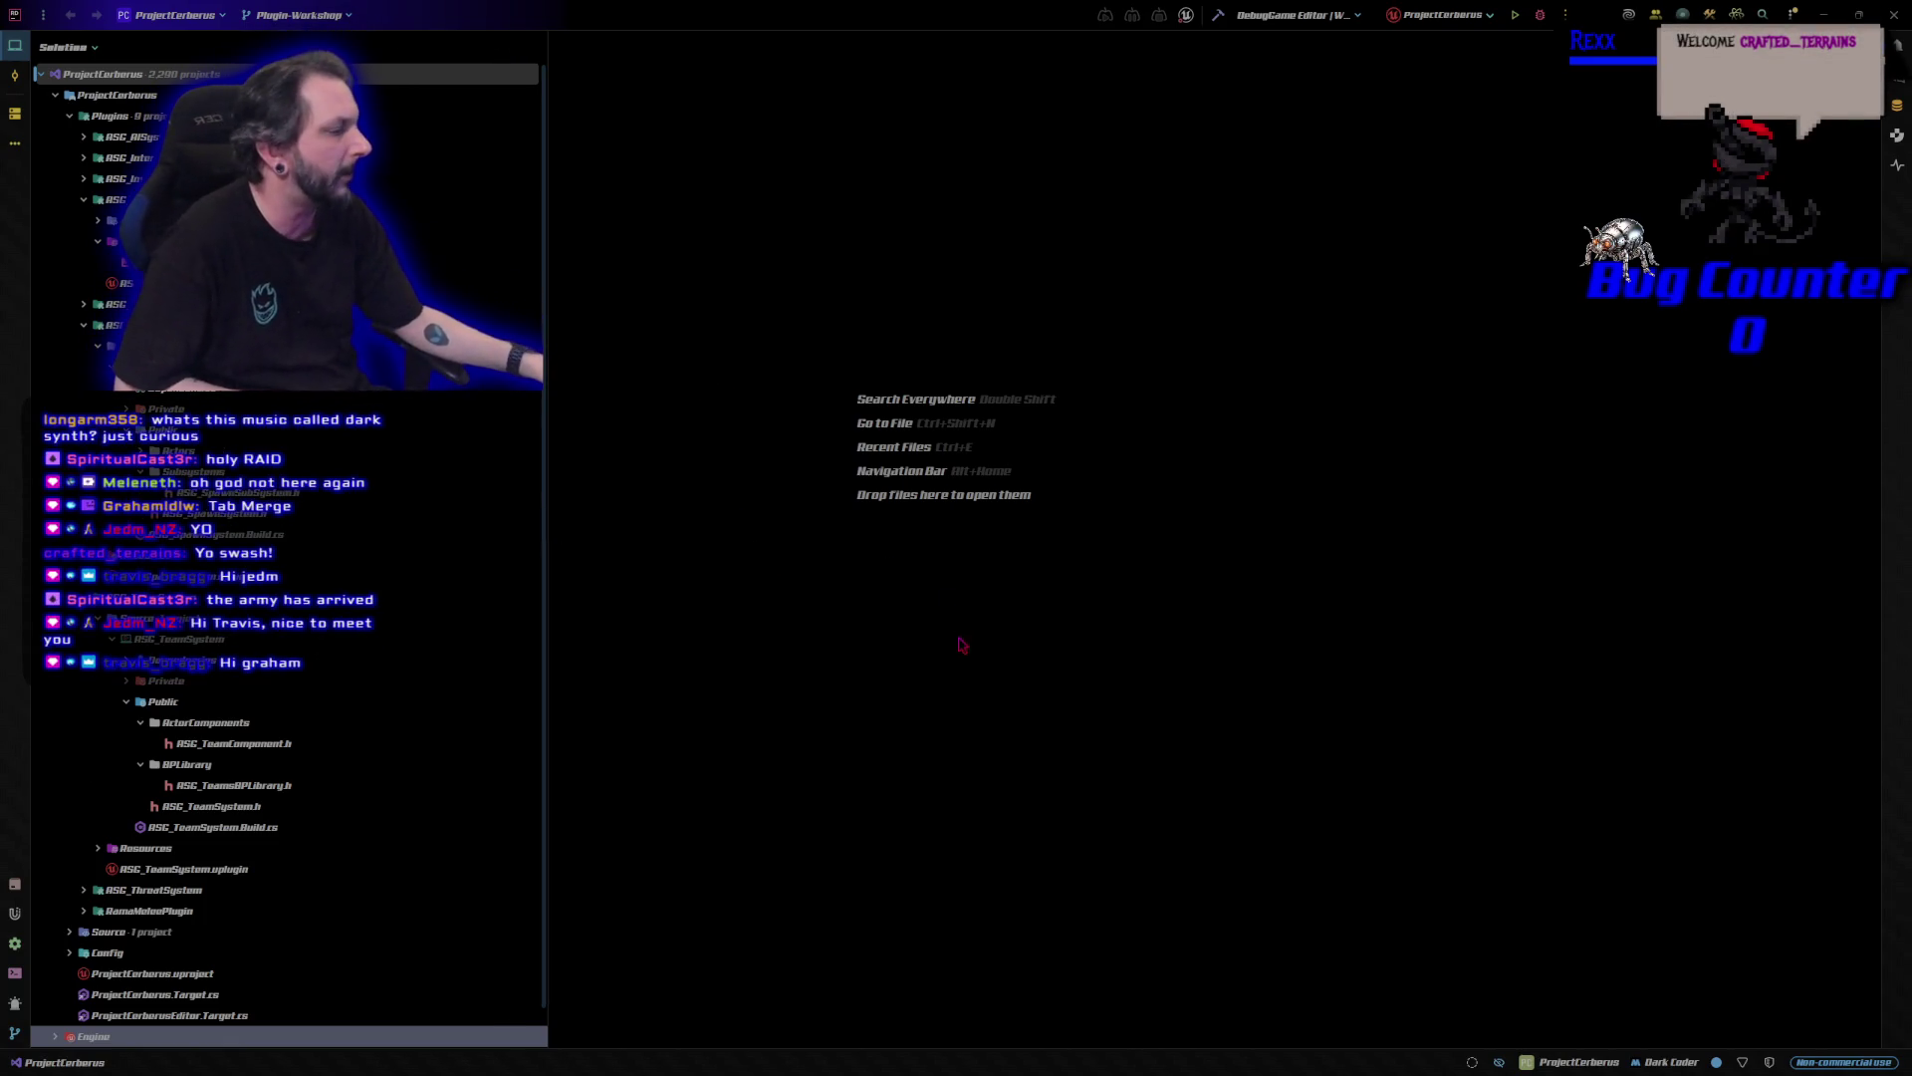
Build and launch the ProjectCerberus DebugGame Editor from Rider, moving the loading splash aside.
left_click(1542, 17)
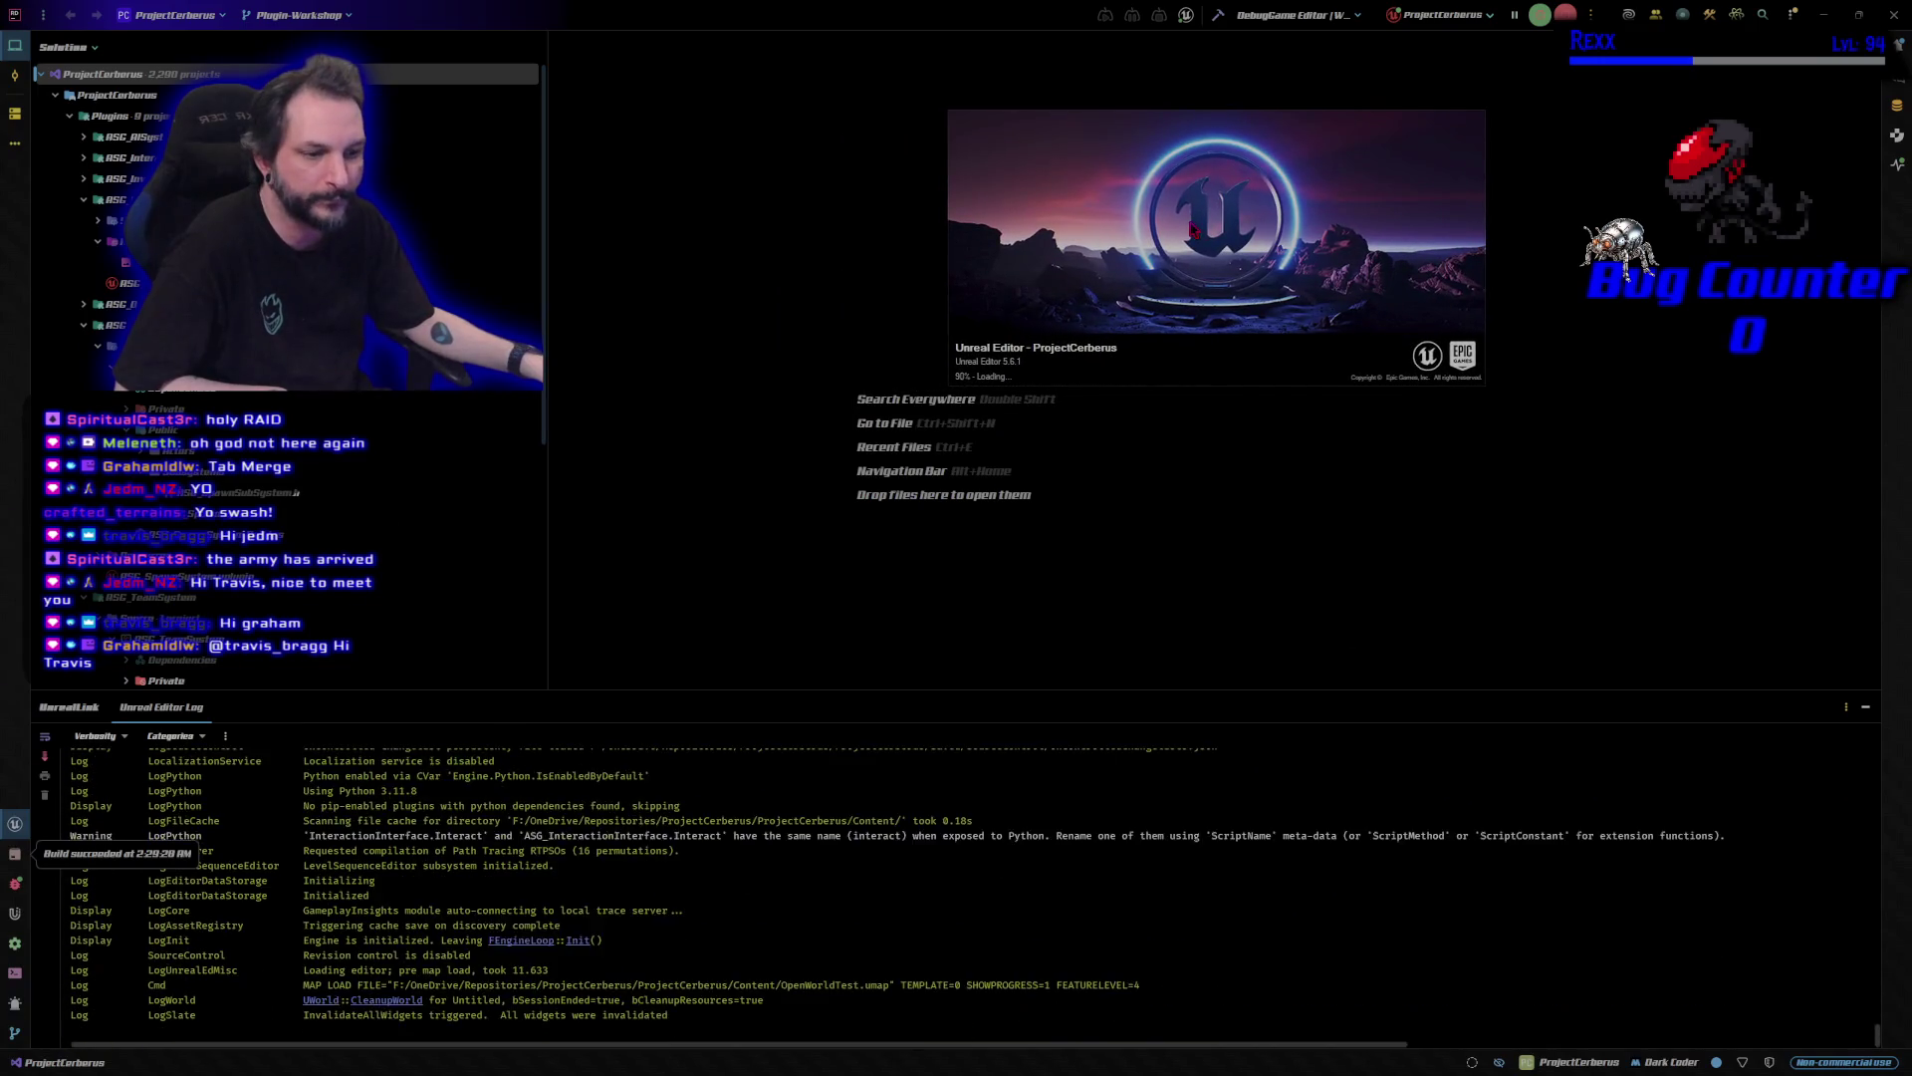
mouse_move(1124, 232)
left_mouse_down()
mouse_move(1245, 356)
mouse_move(1284, 266)
mouse_move(1033, 242)
left_mouse_up()
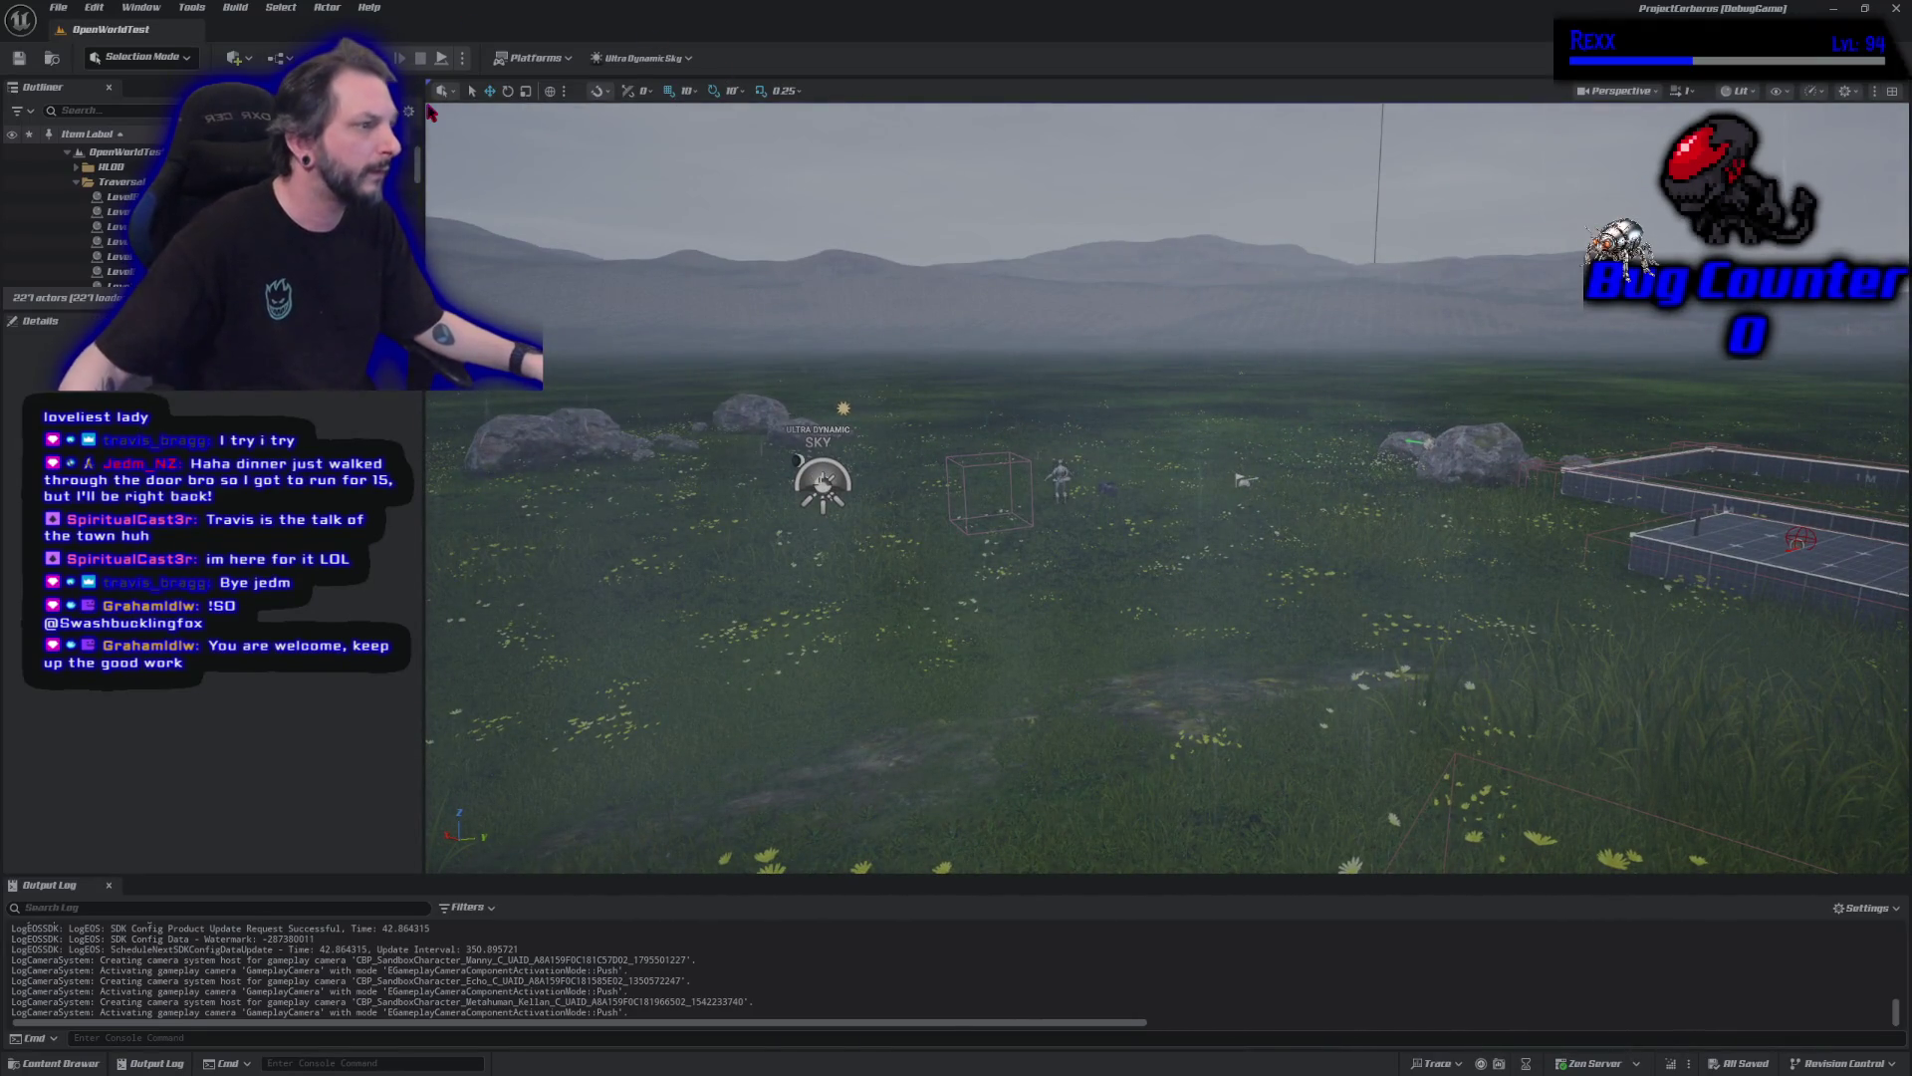
Start Play-in-Editor on the loaded OpenWorldTest level with Alt+P.
key("alt+p")
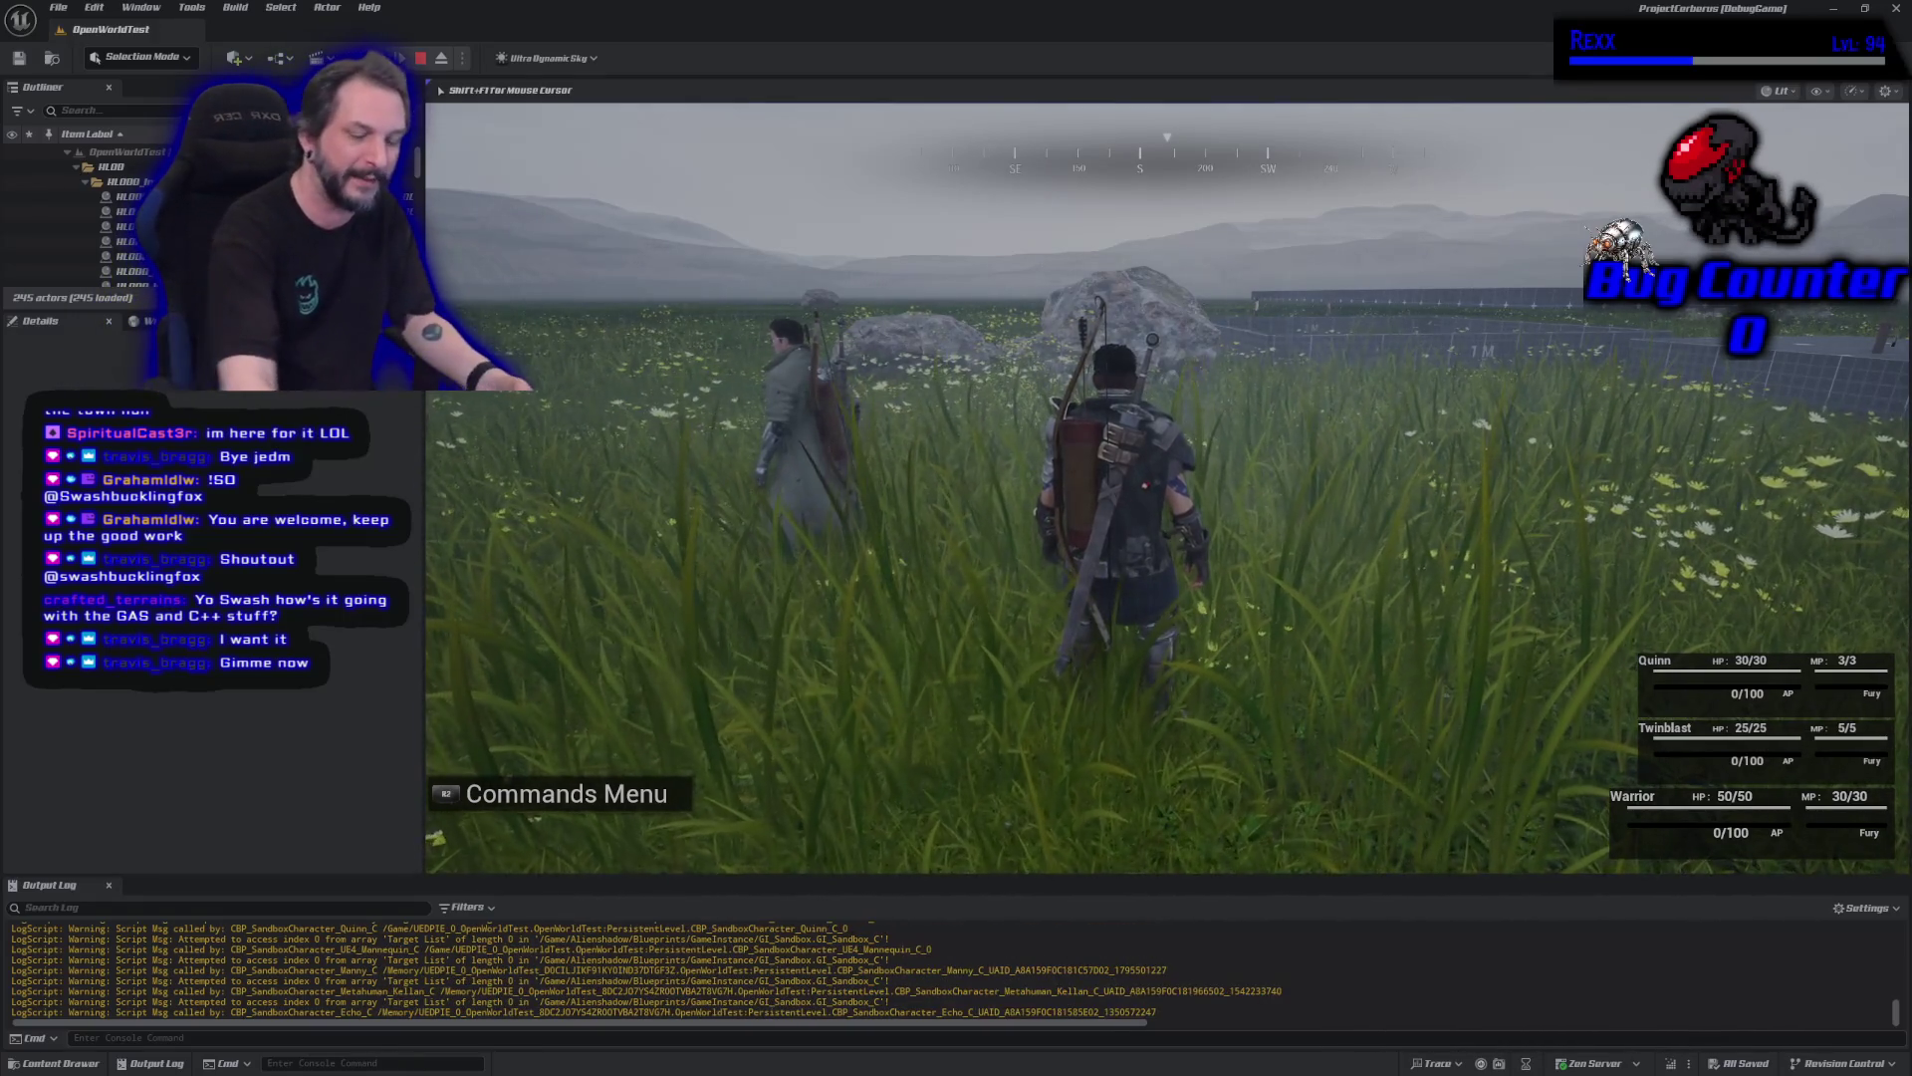
End the OpenWorldTest playtest with Esc, returning to the level viewport.
key("Escape")
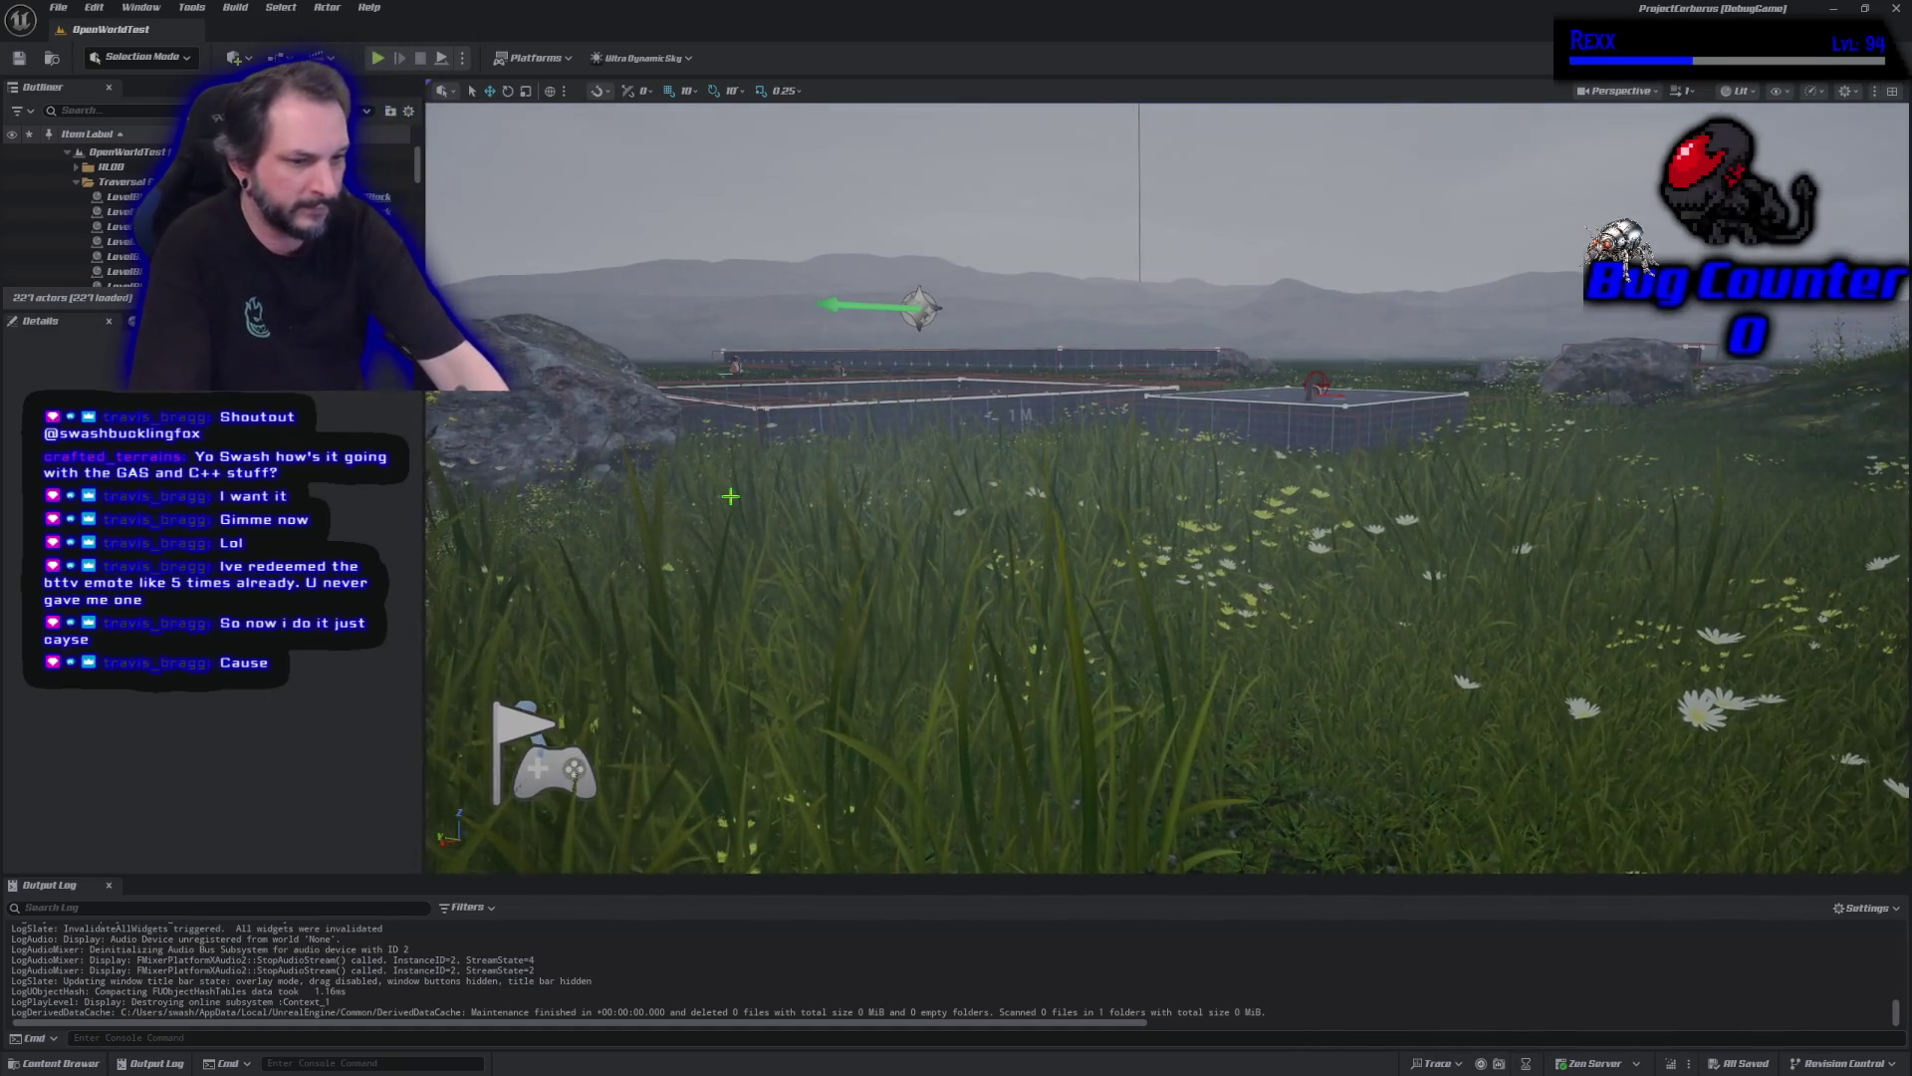
Relaunch Play-in-Editor on OpenWorldTest with Alt+P.
key("alt+p")
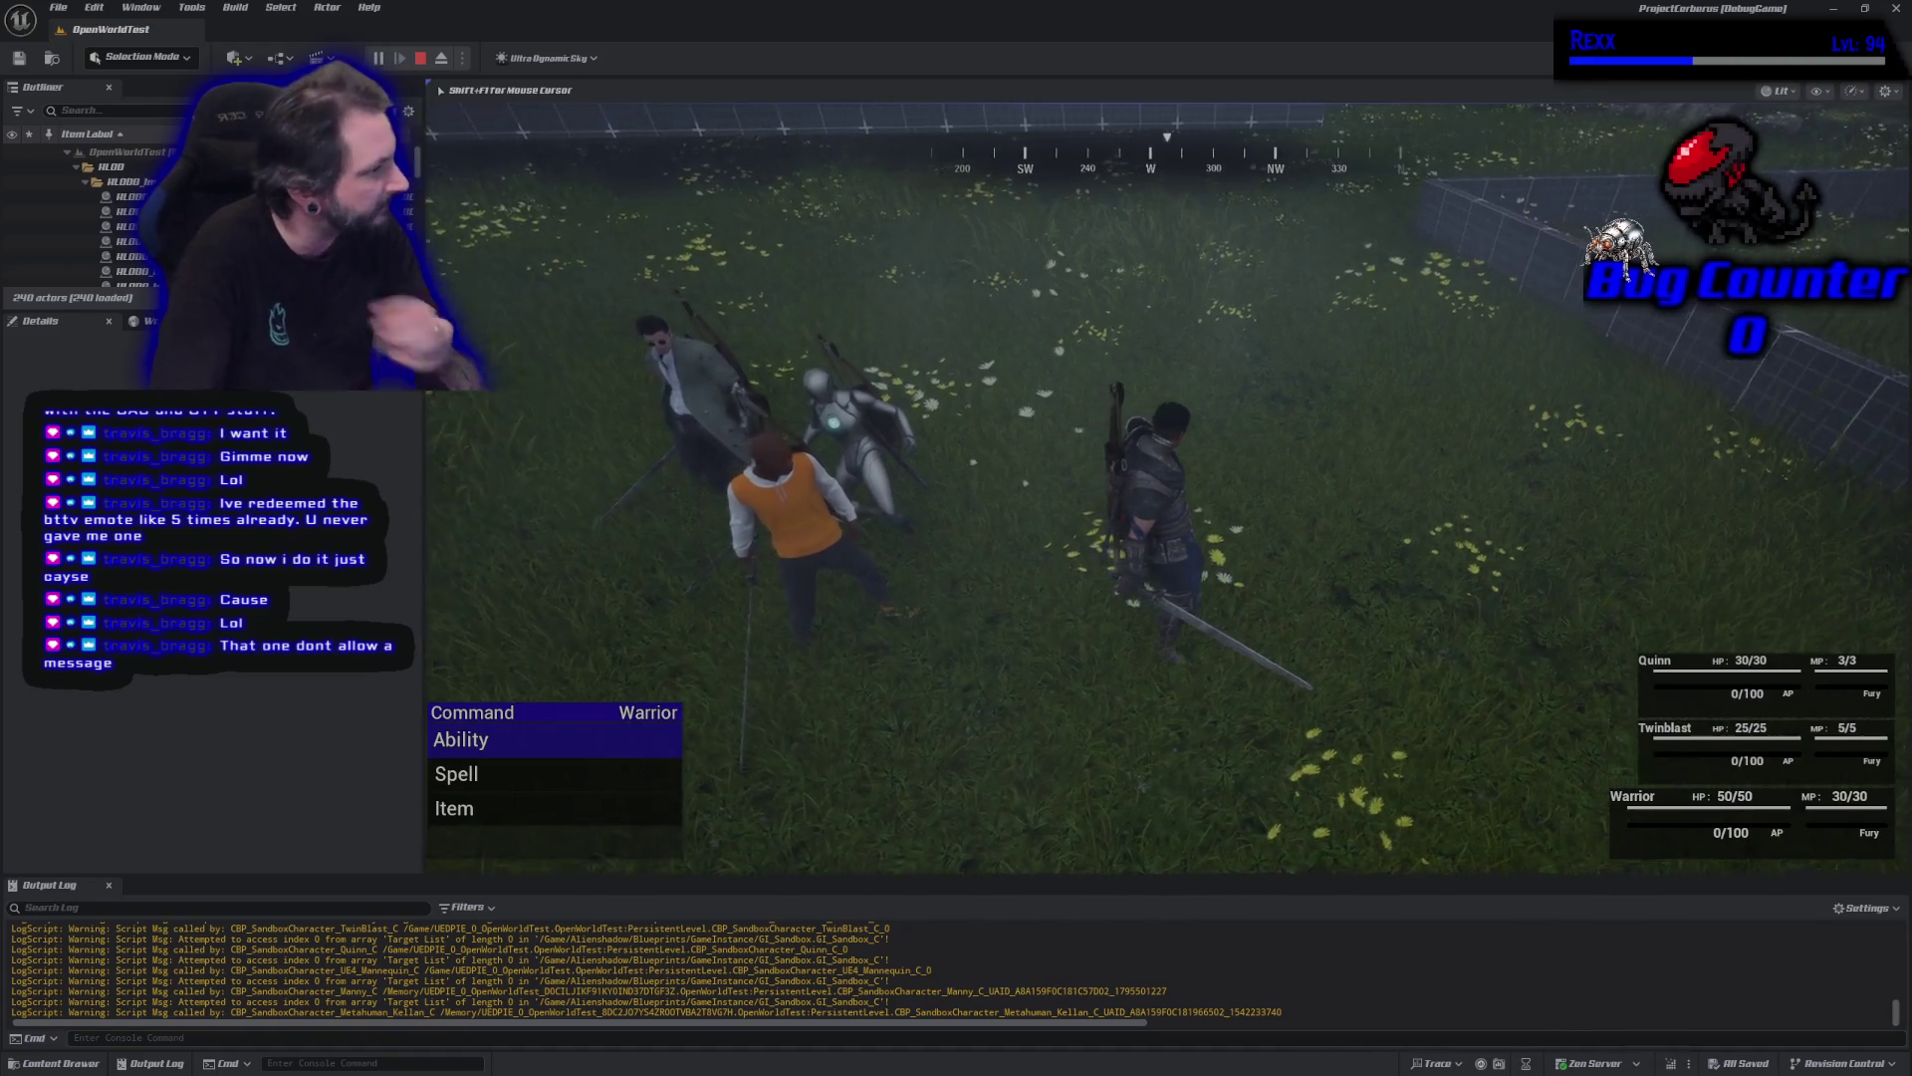
Browse the Warrior's Cure targets (Twinblast, Quinn, Warrior), then cancel back to commands.
key("Down")
key("Down")
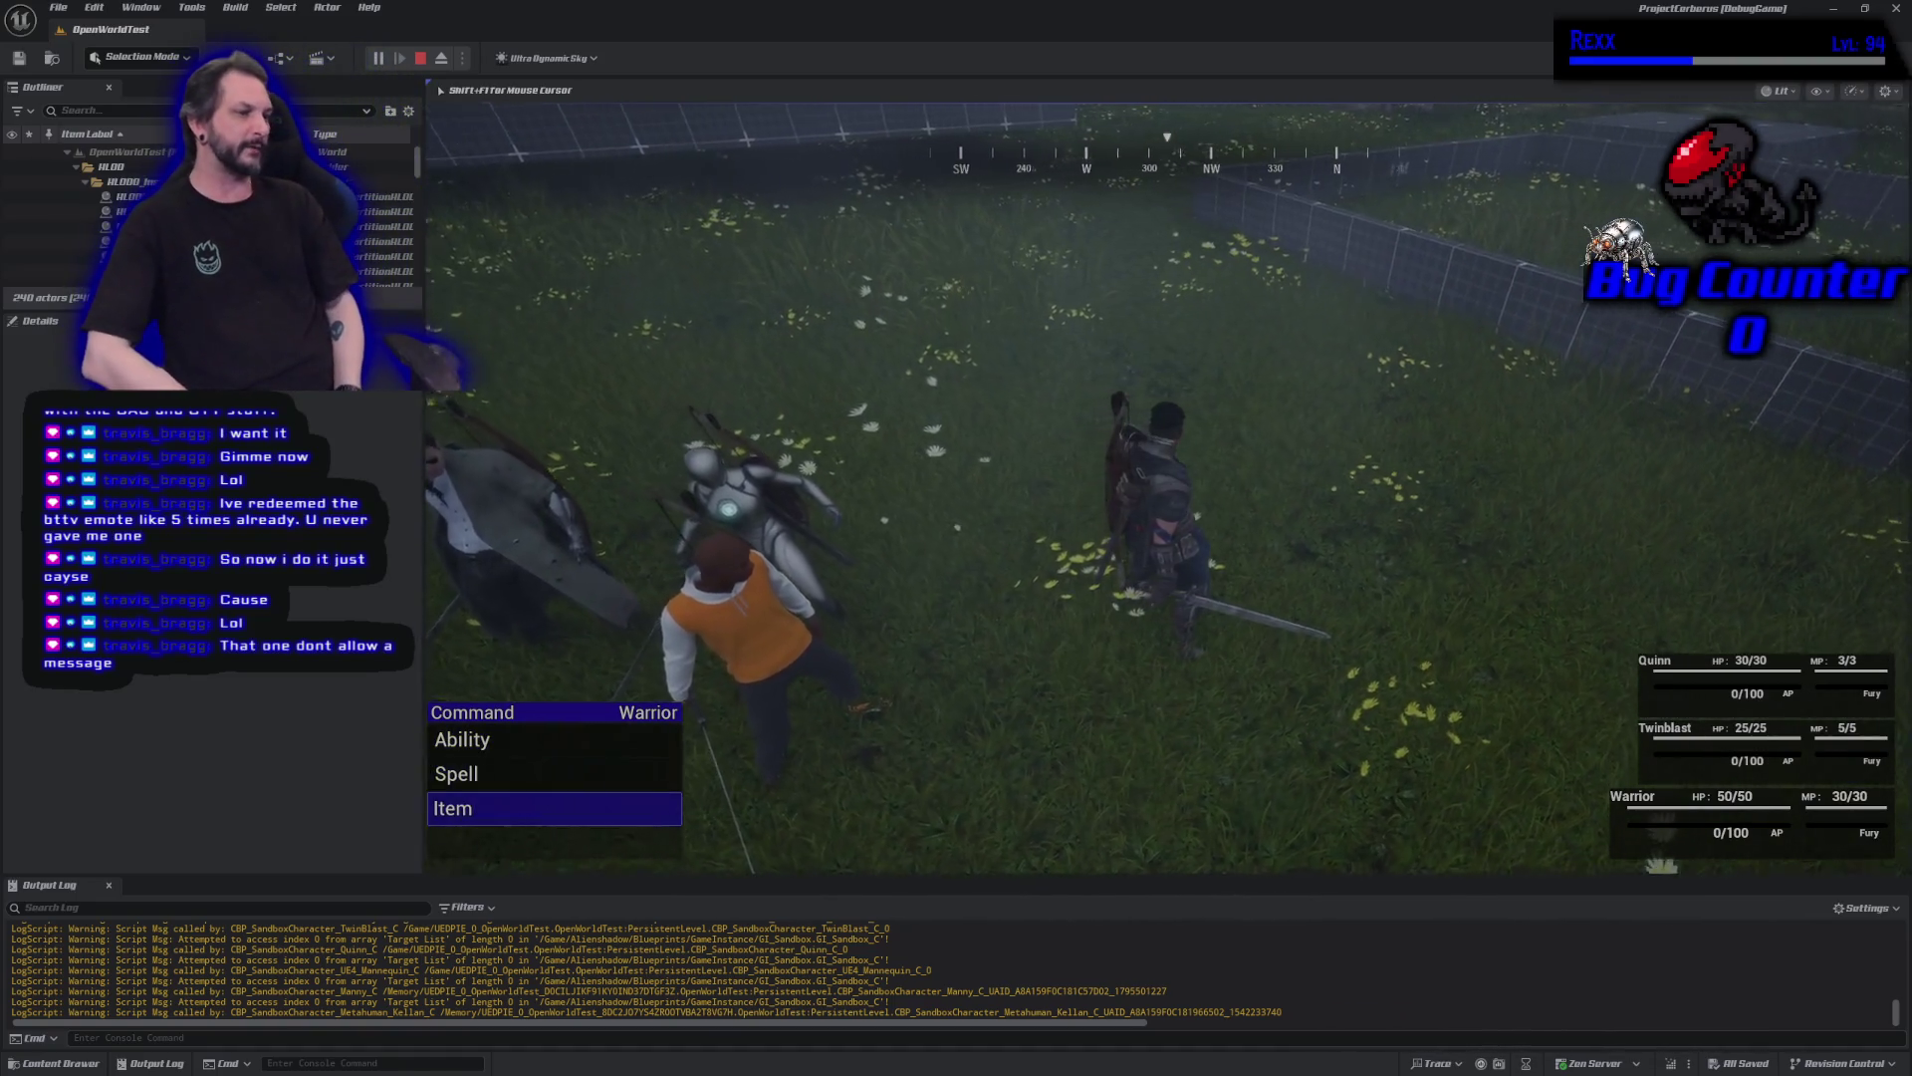
key("Up")
key("Return")
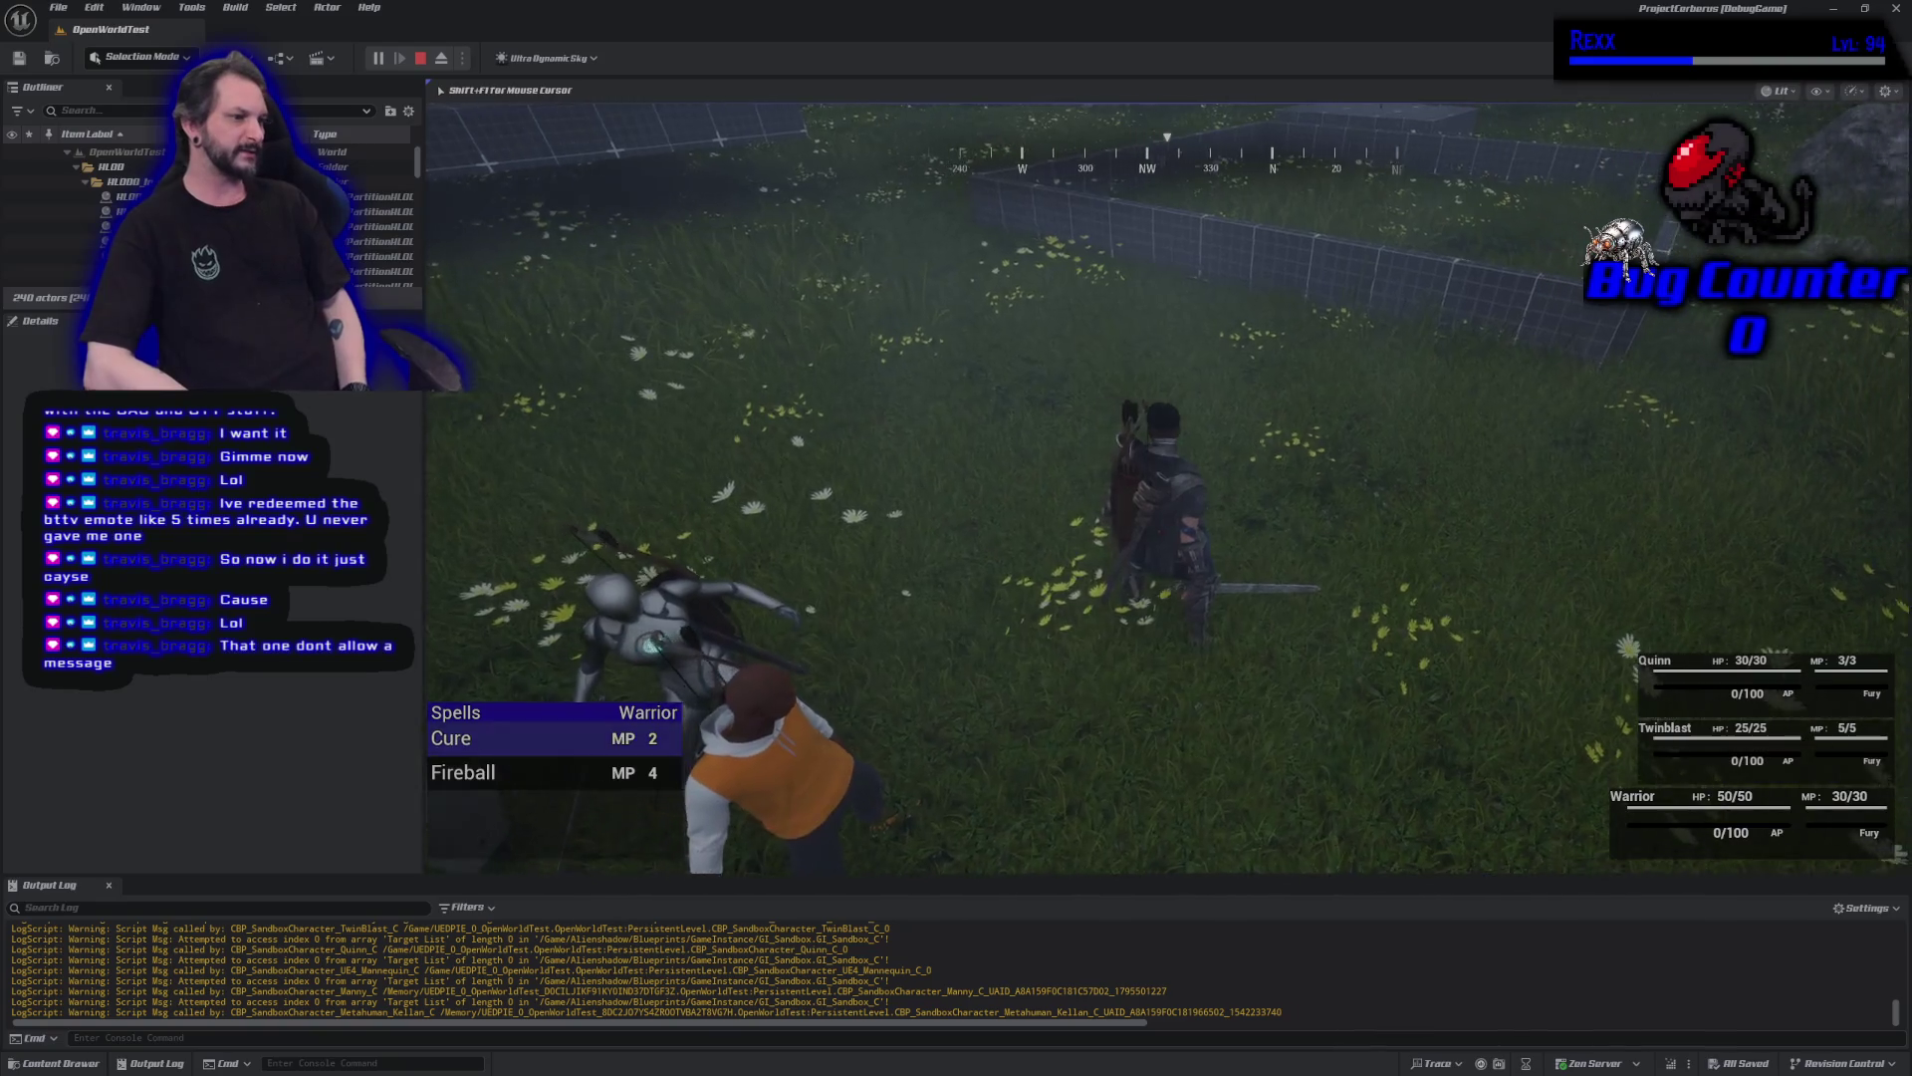
key("Return")
key("Down")
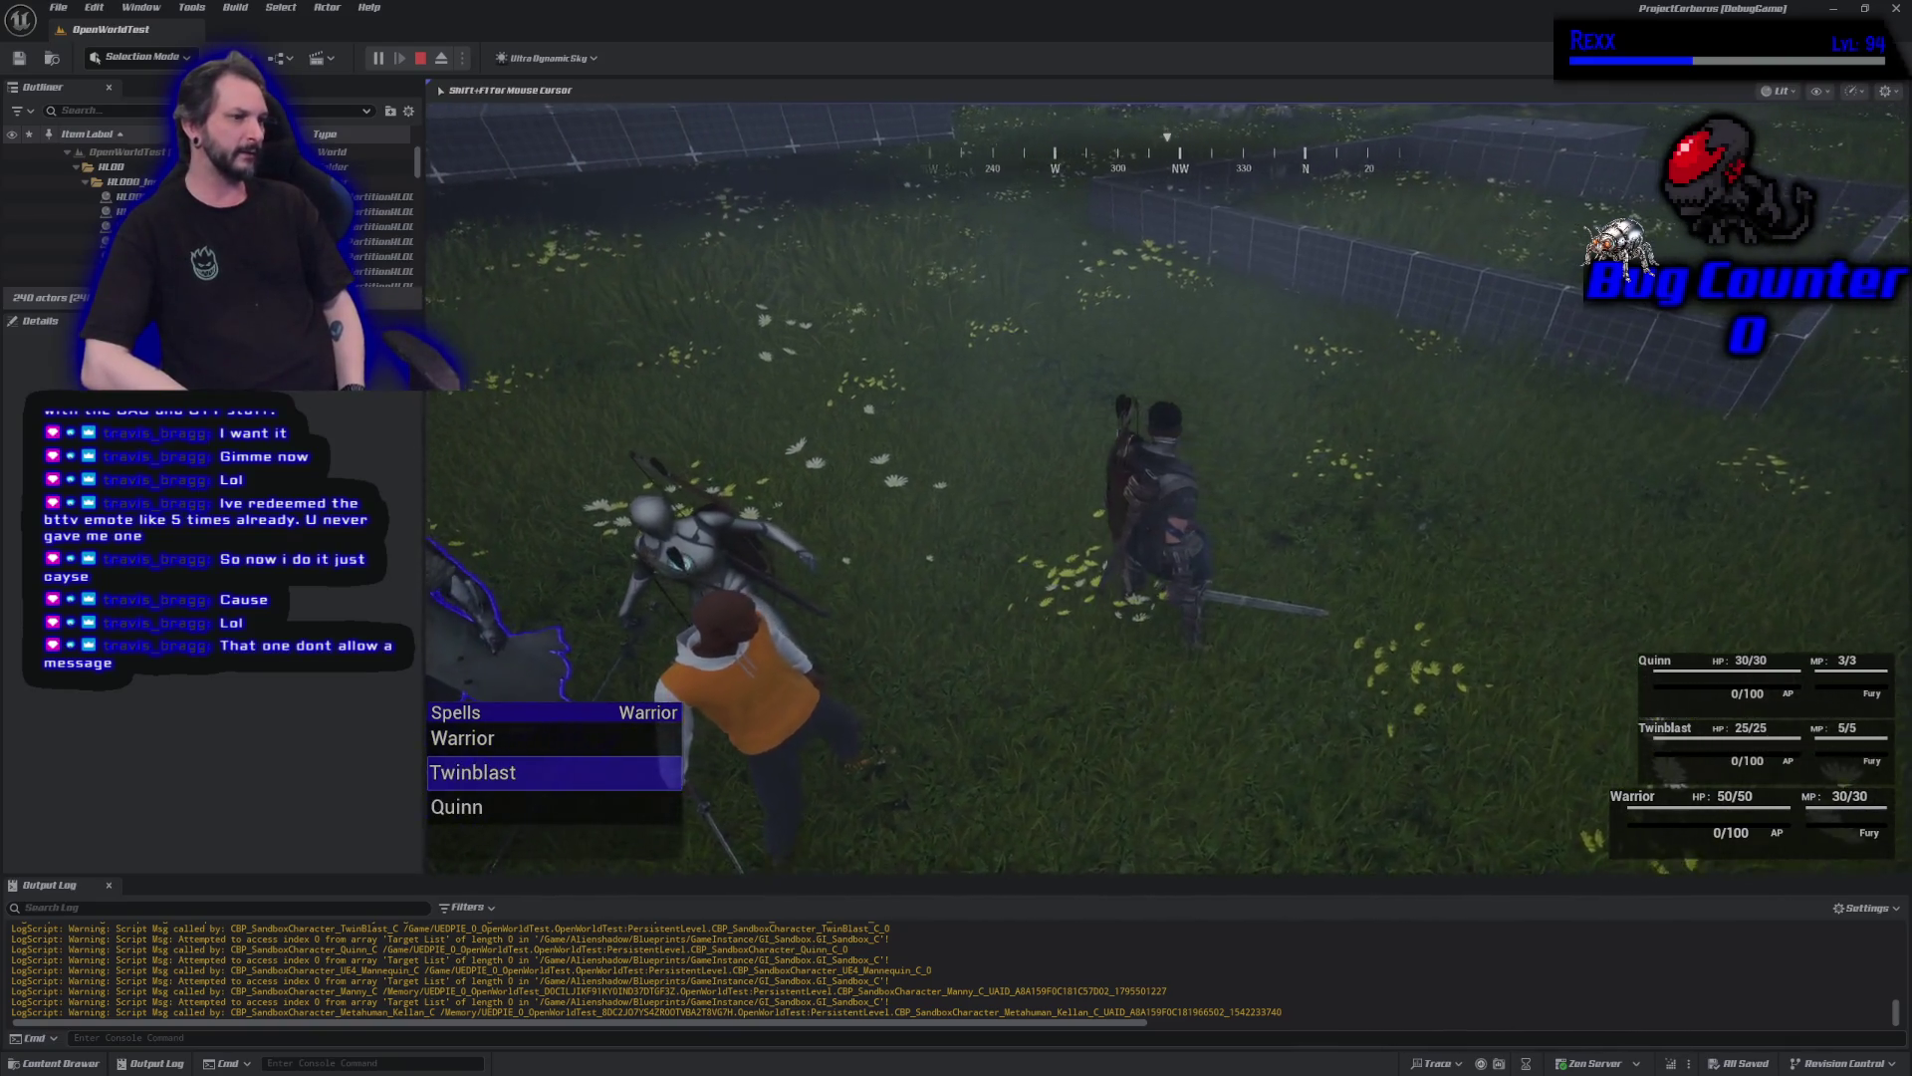
key("Down")
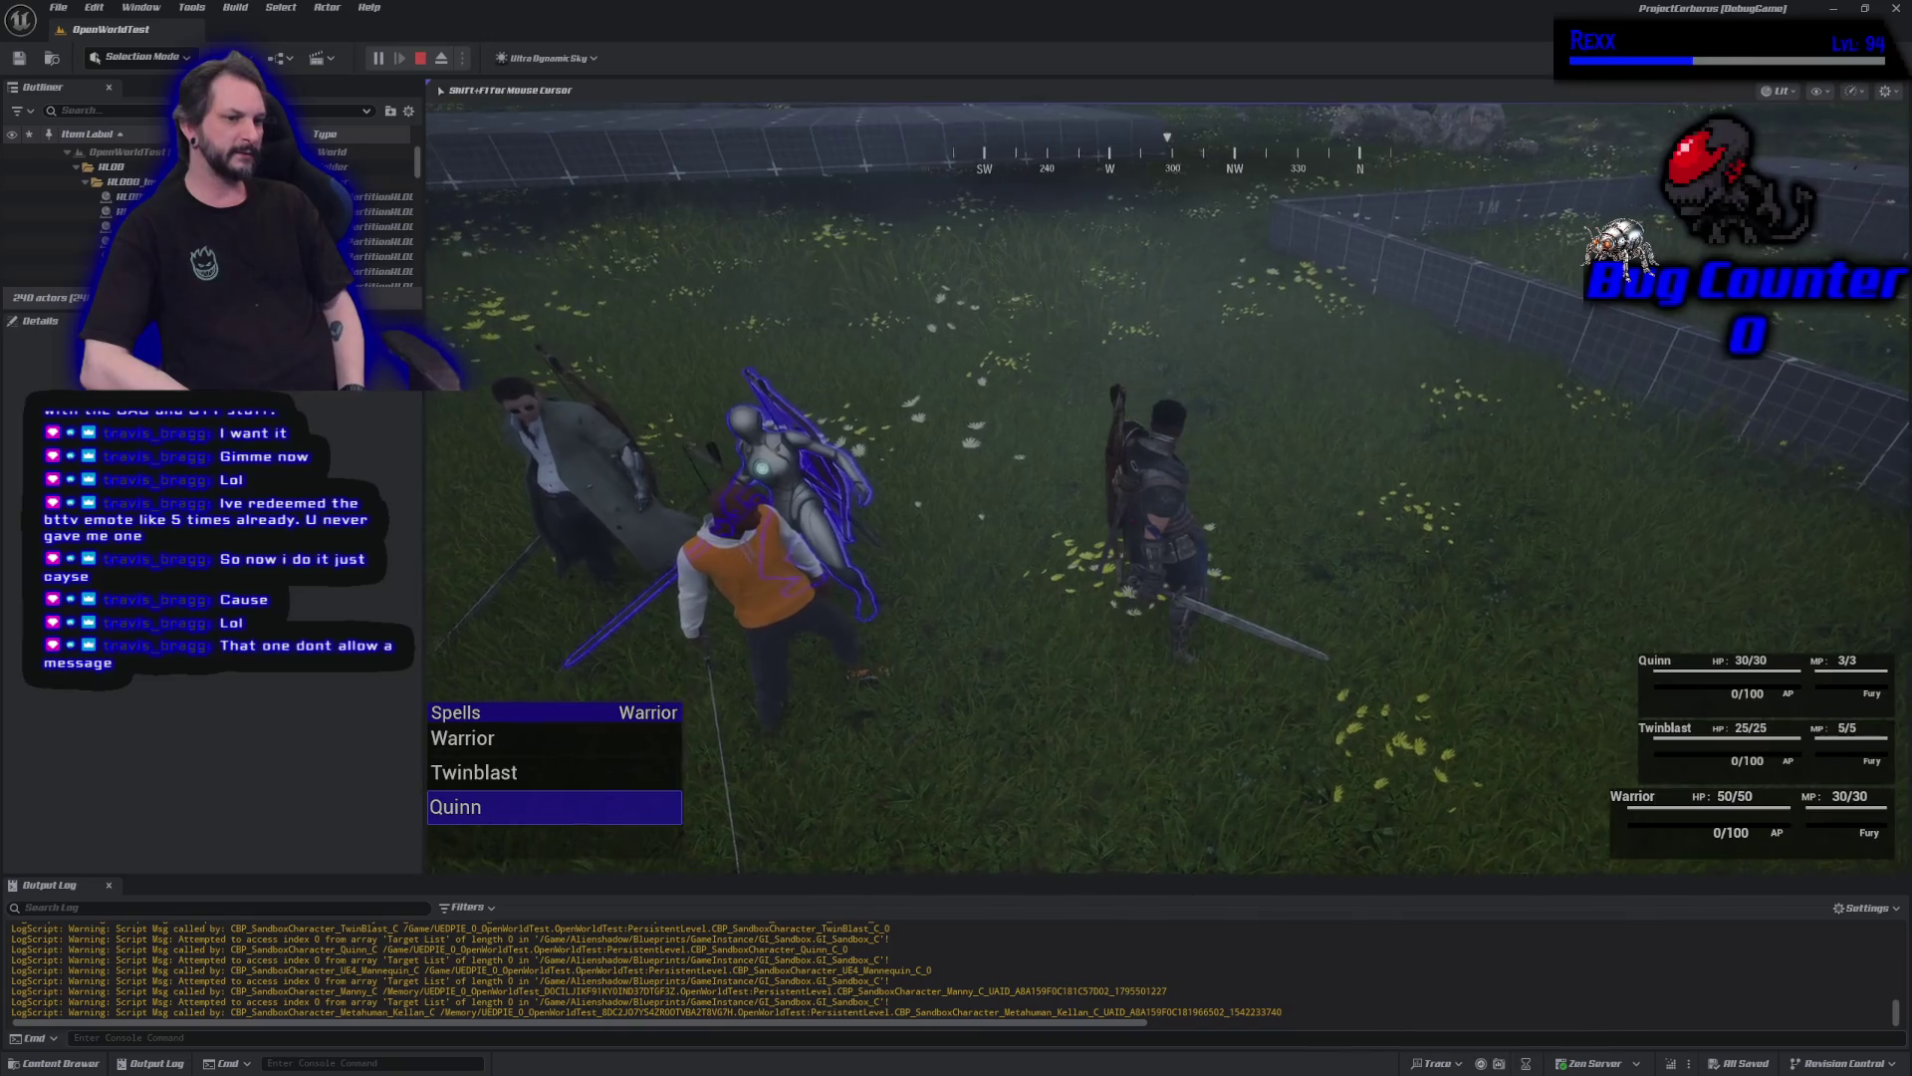
key("Up")
key("Up")
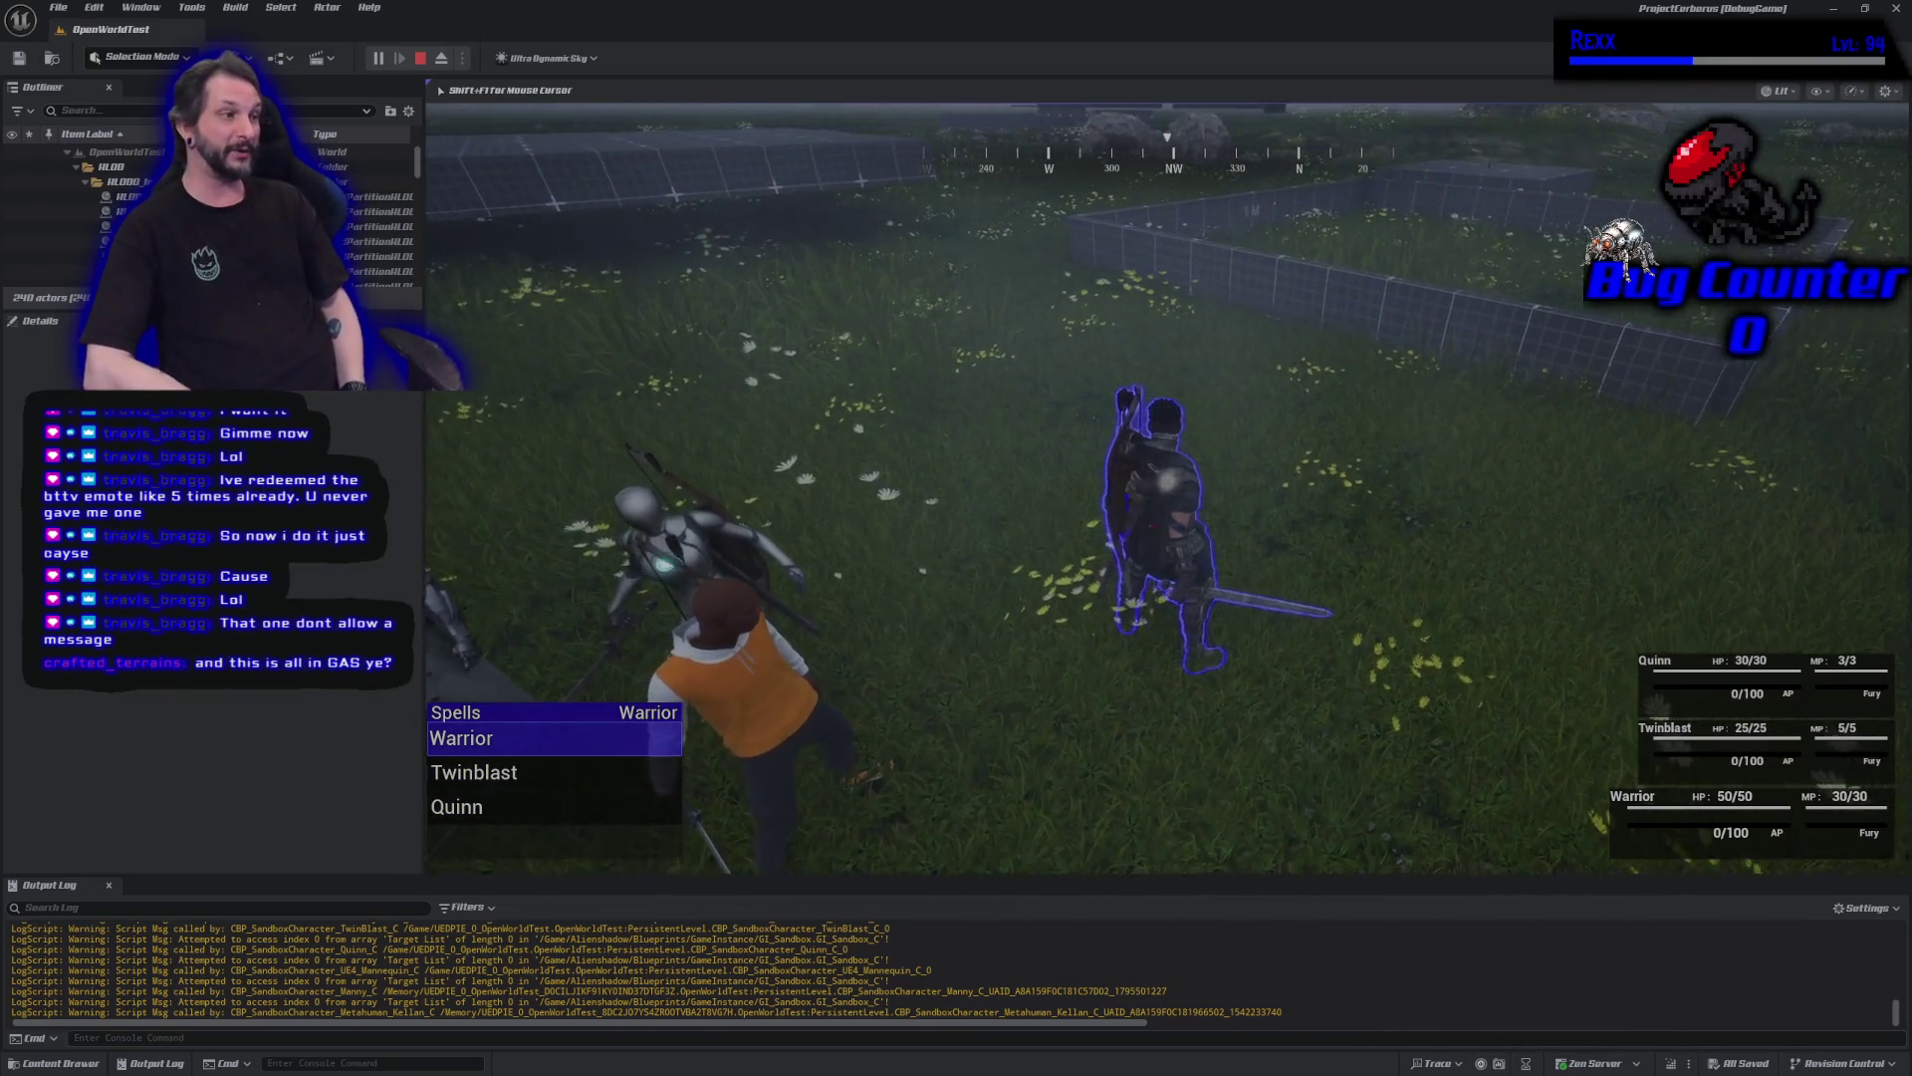
key("Return")
Have the Warrior cast Fireball on an enemy, then stop the playtest with Esc.
key("Down")
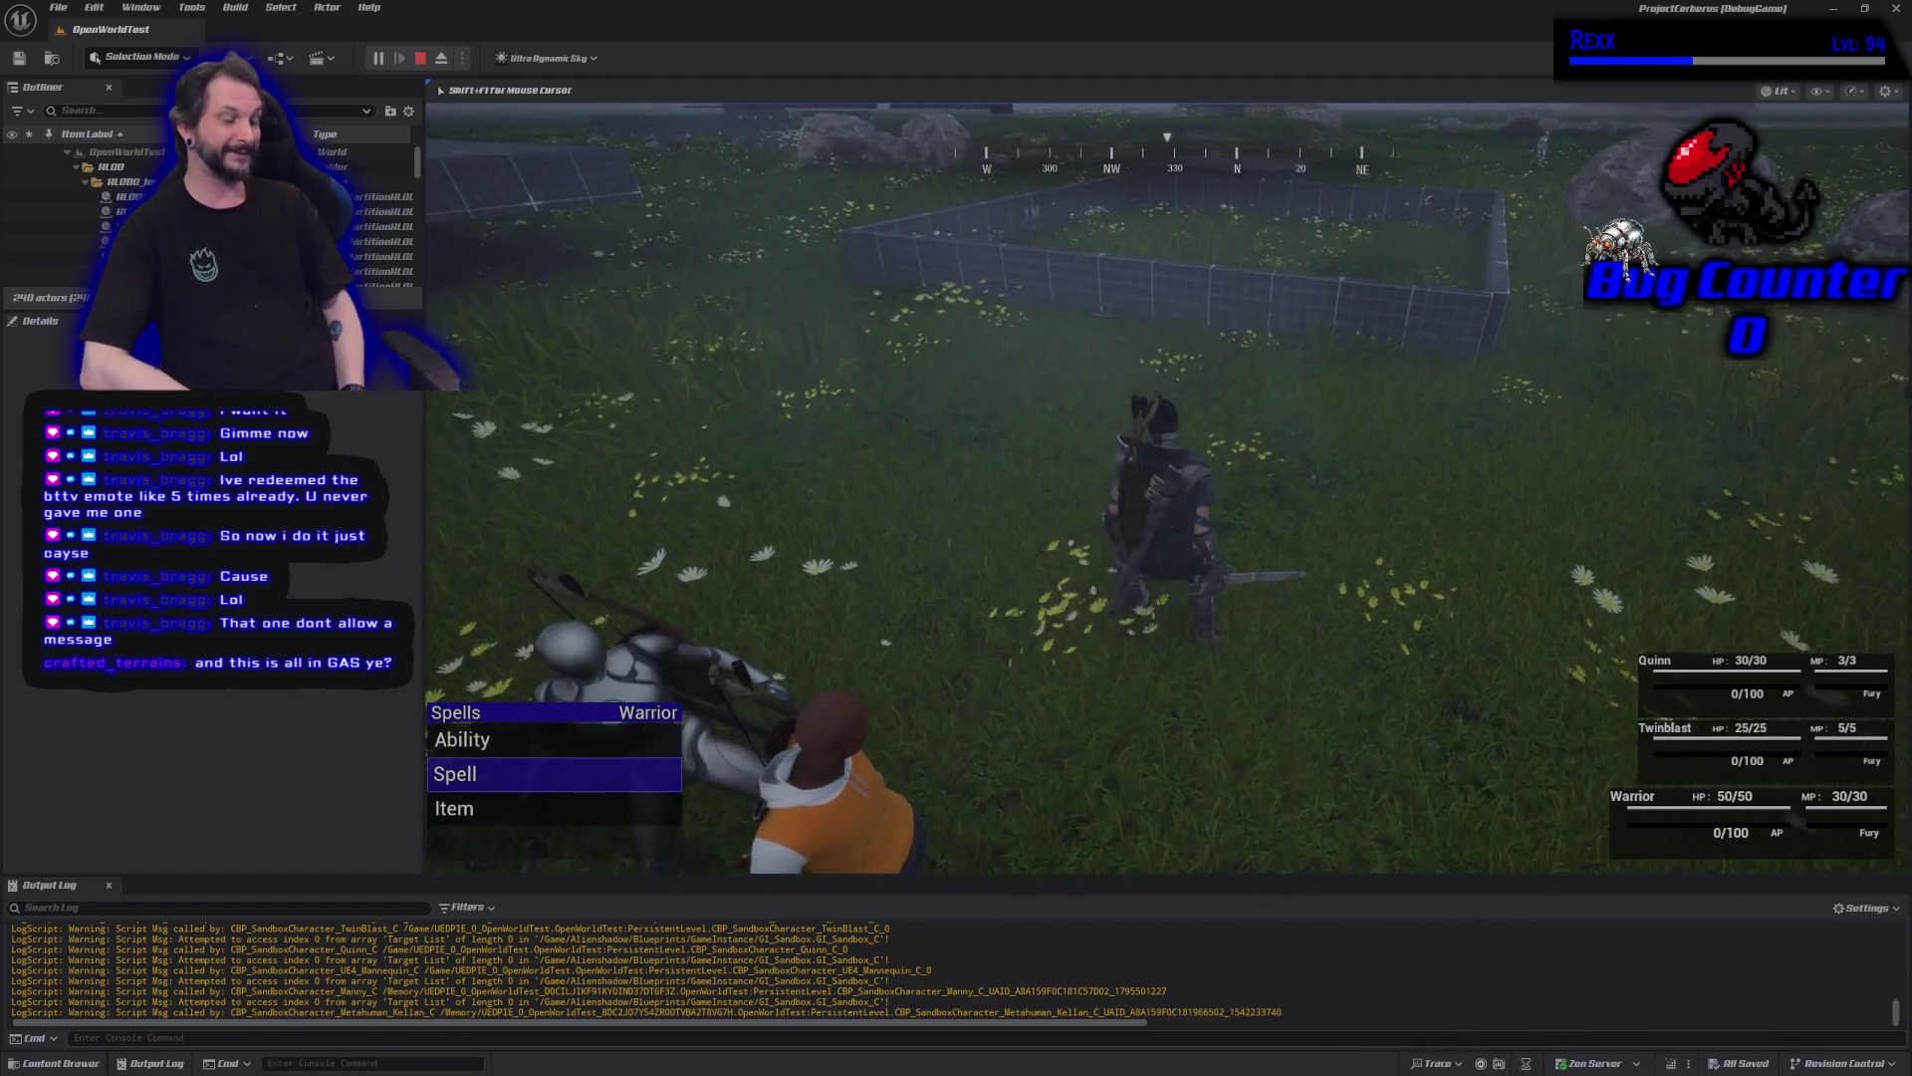
key("Return")
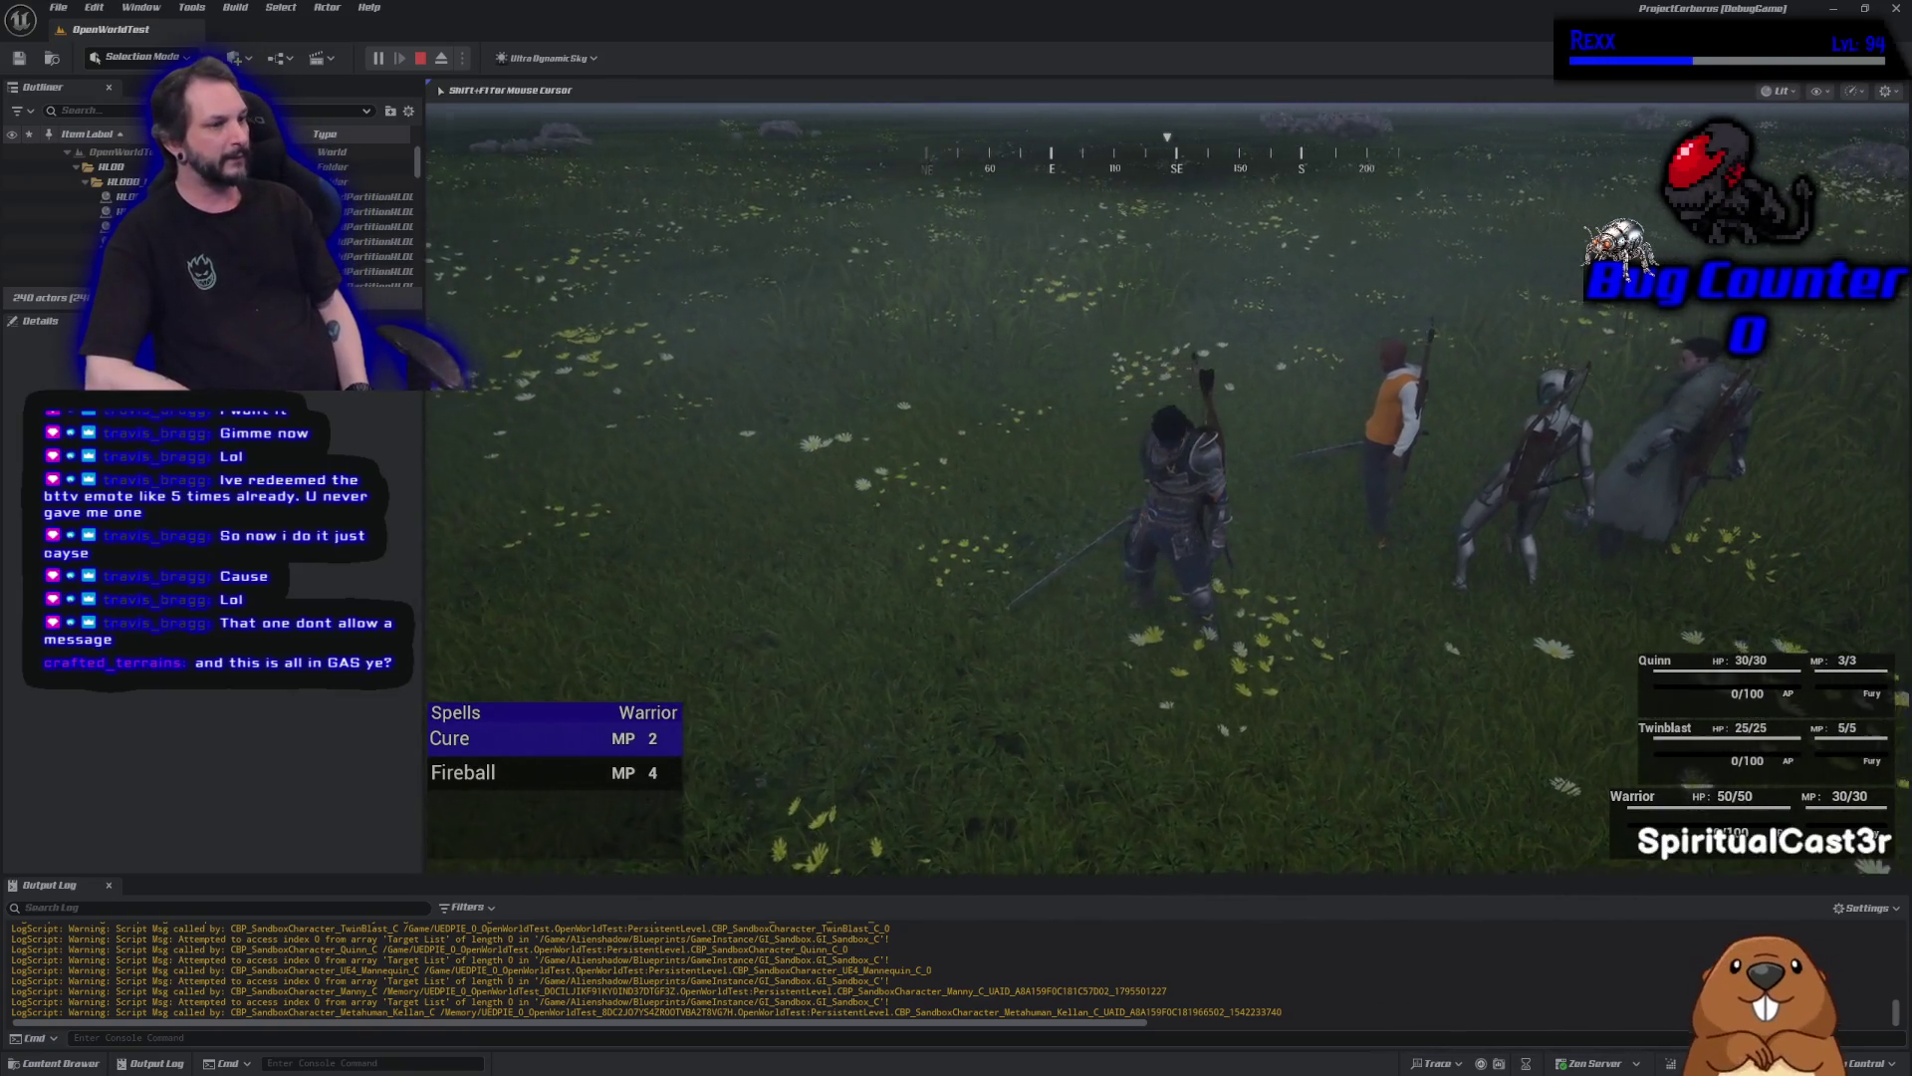
key("Down")
key("Return")
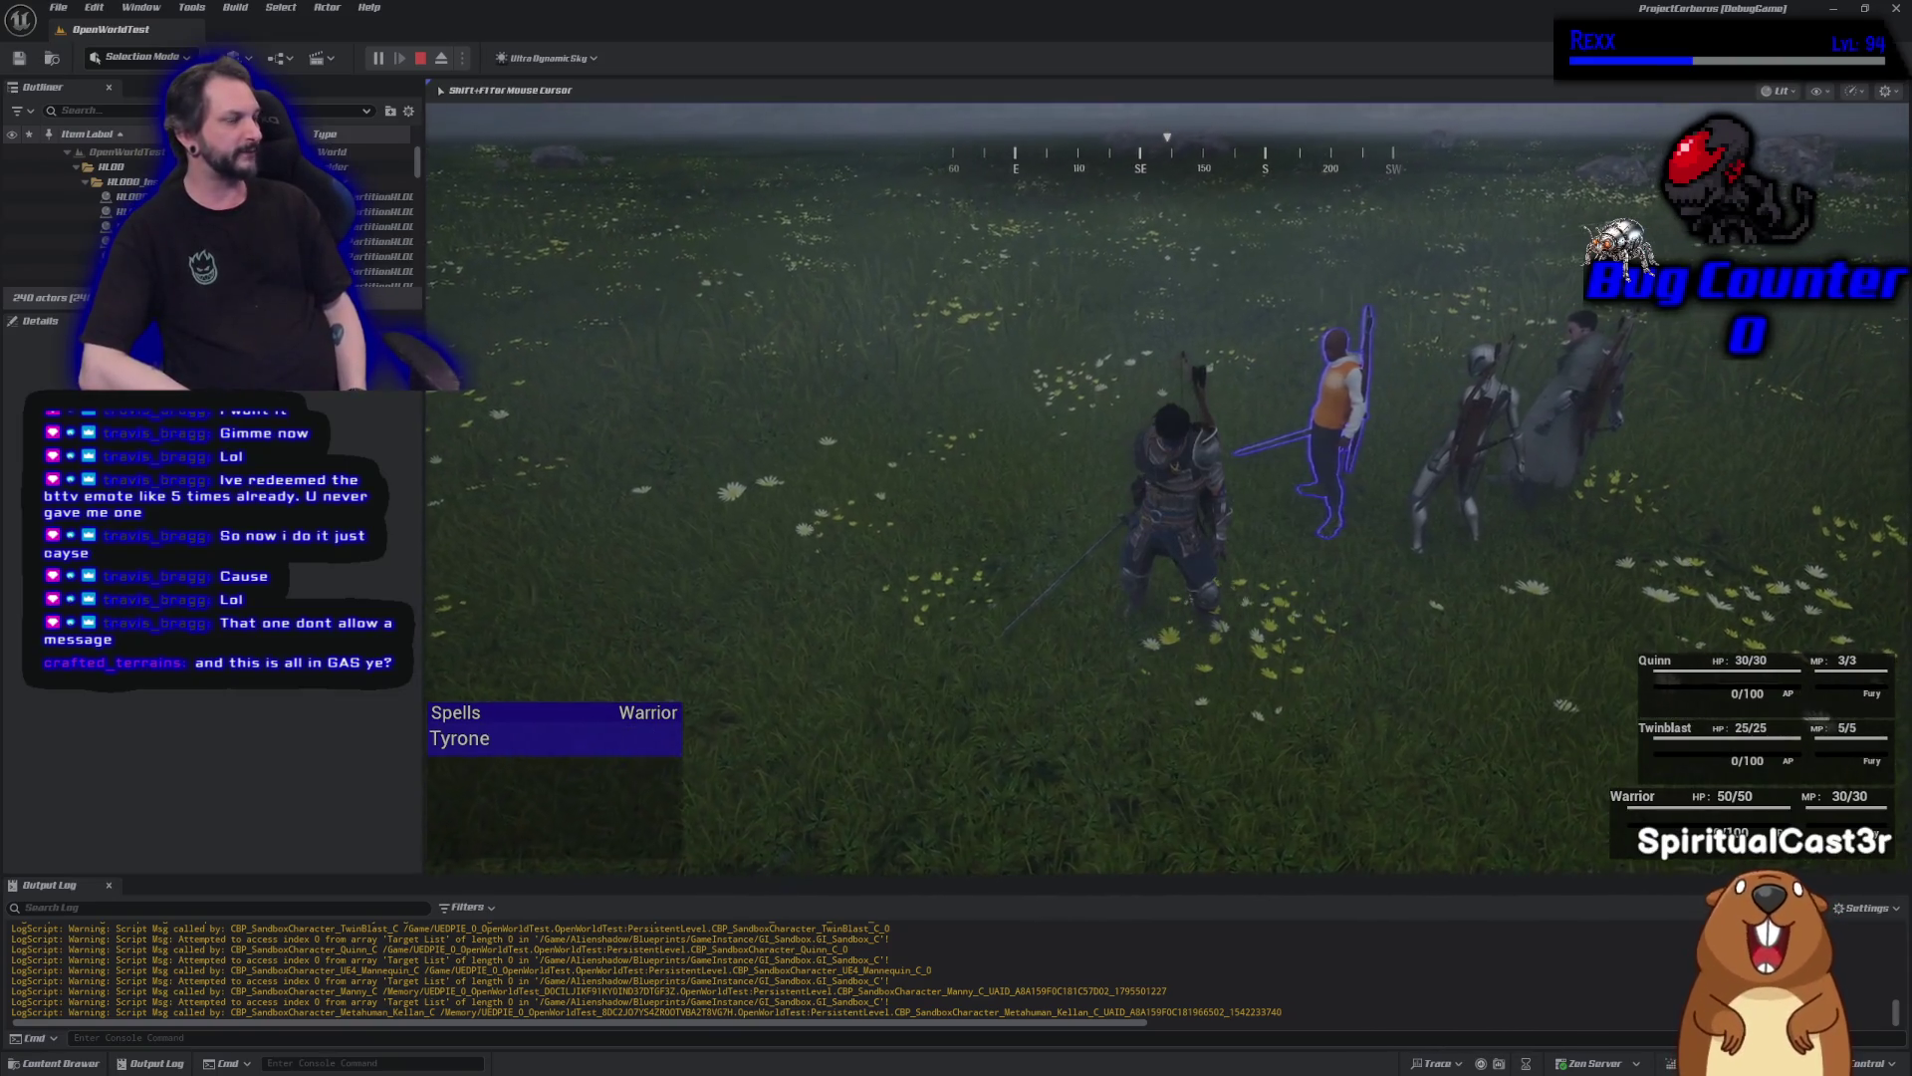
key("Return")
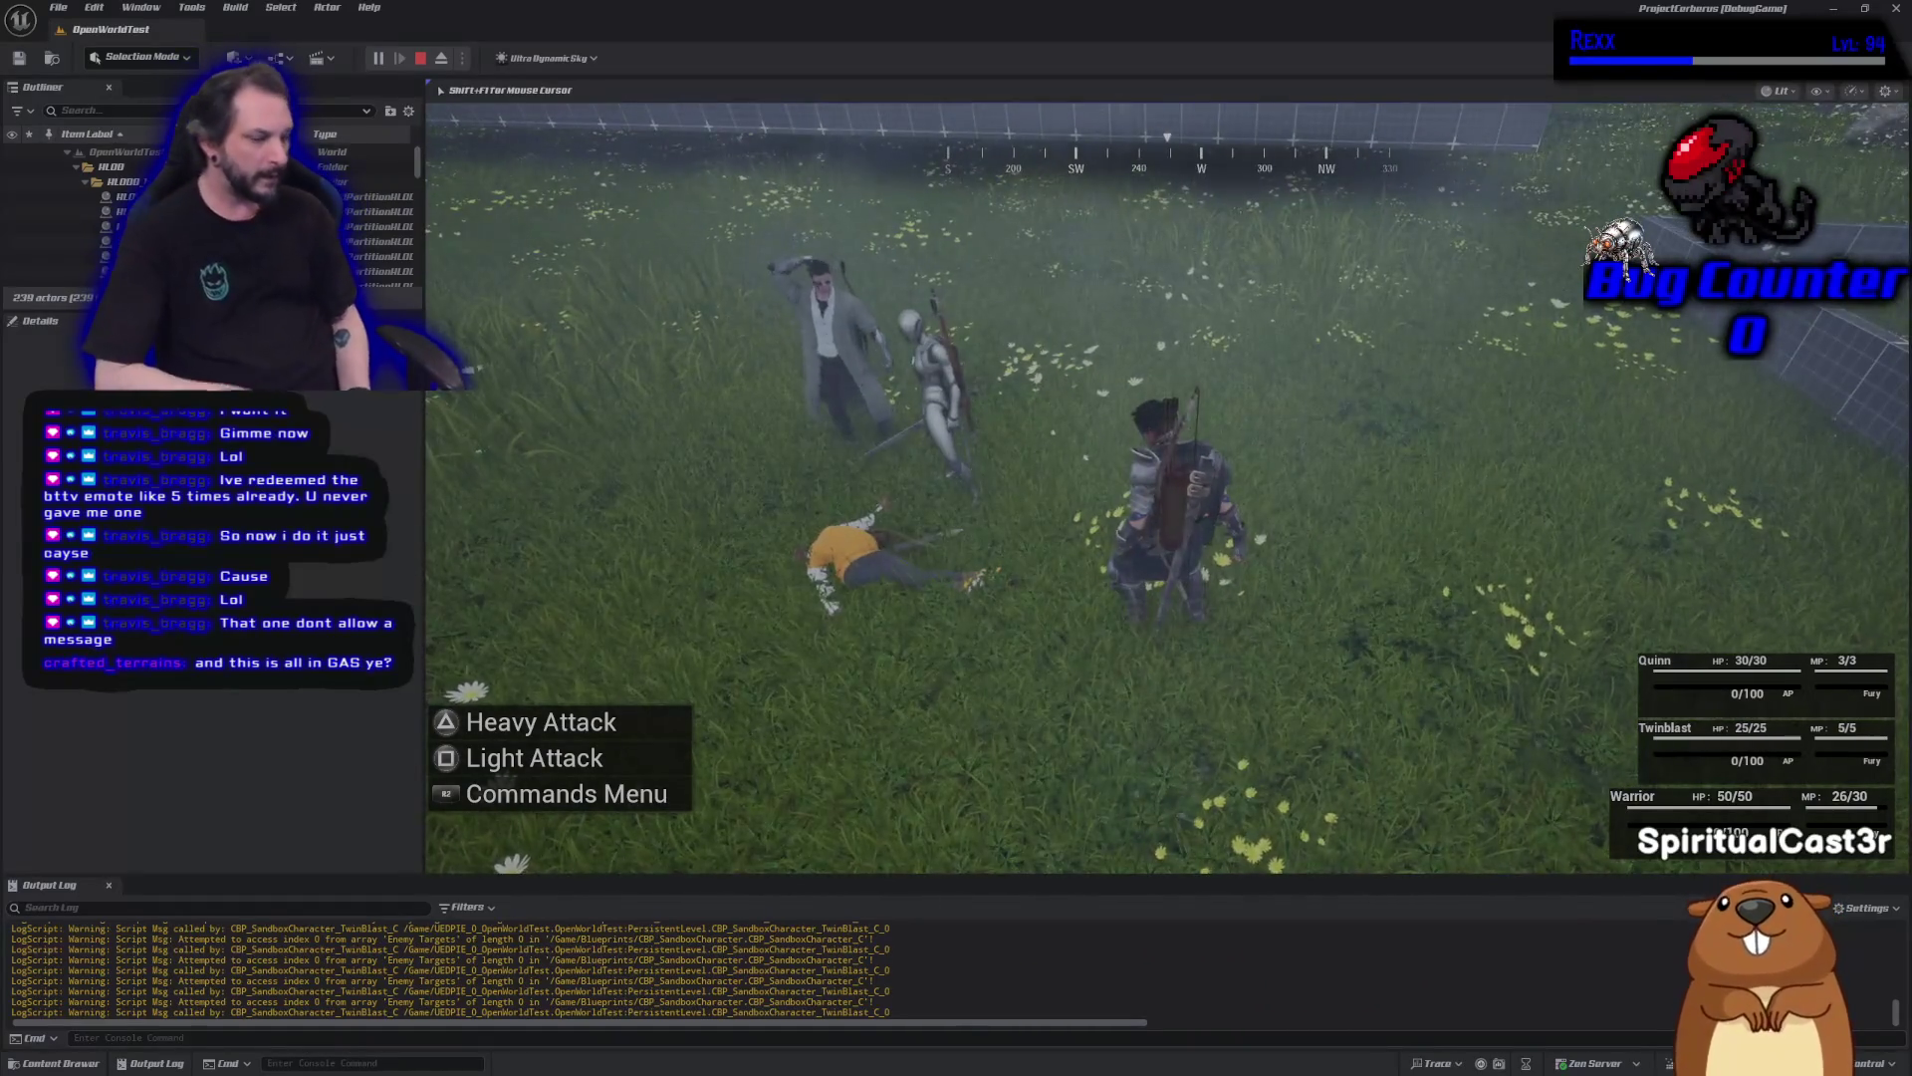
key("Escape")
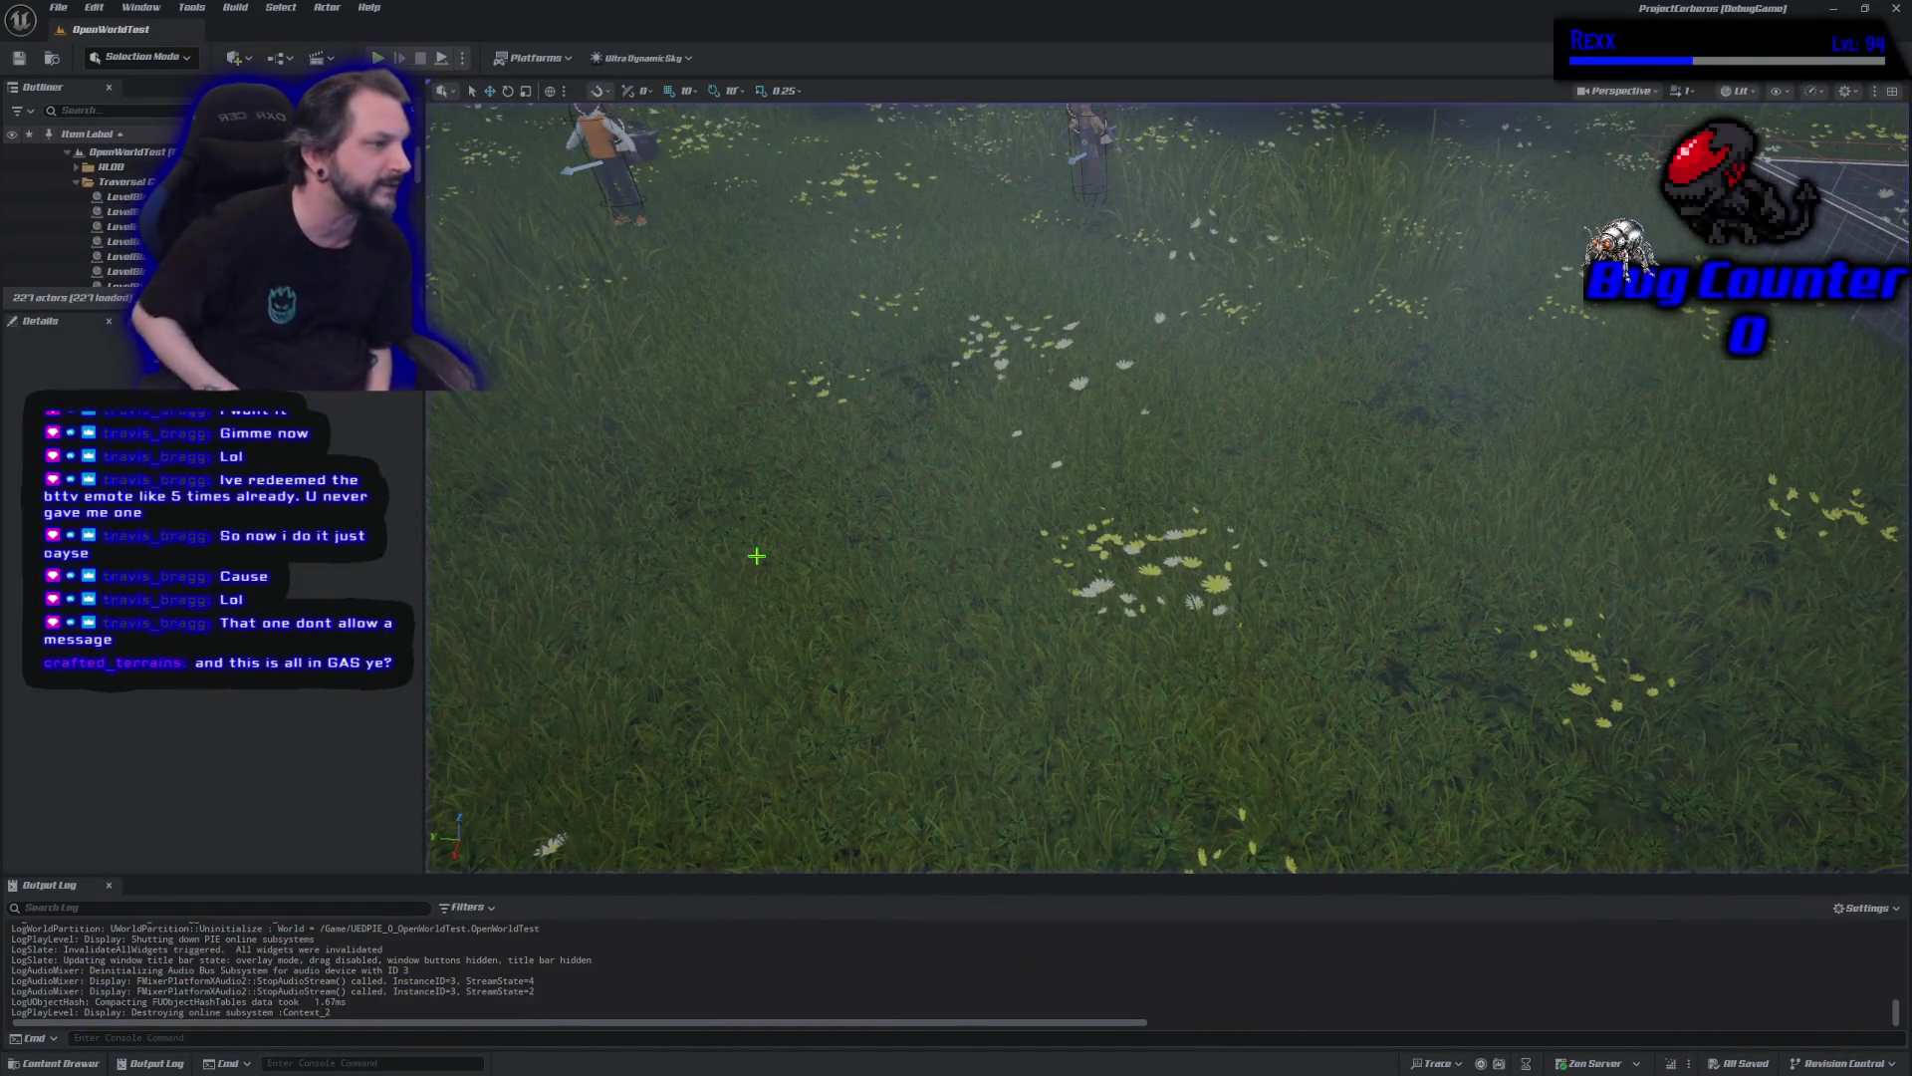
Start a new OpenWorldTest playtest with Alt+P.
key("alt+p")
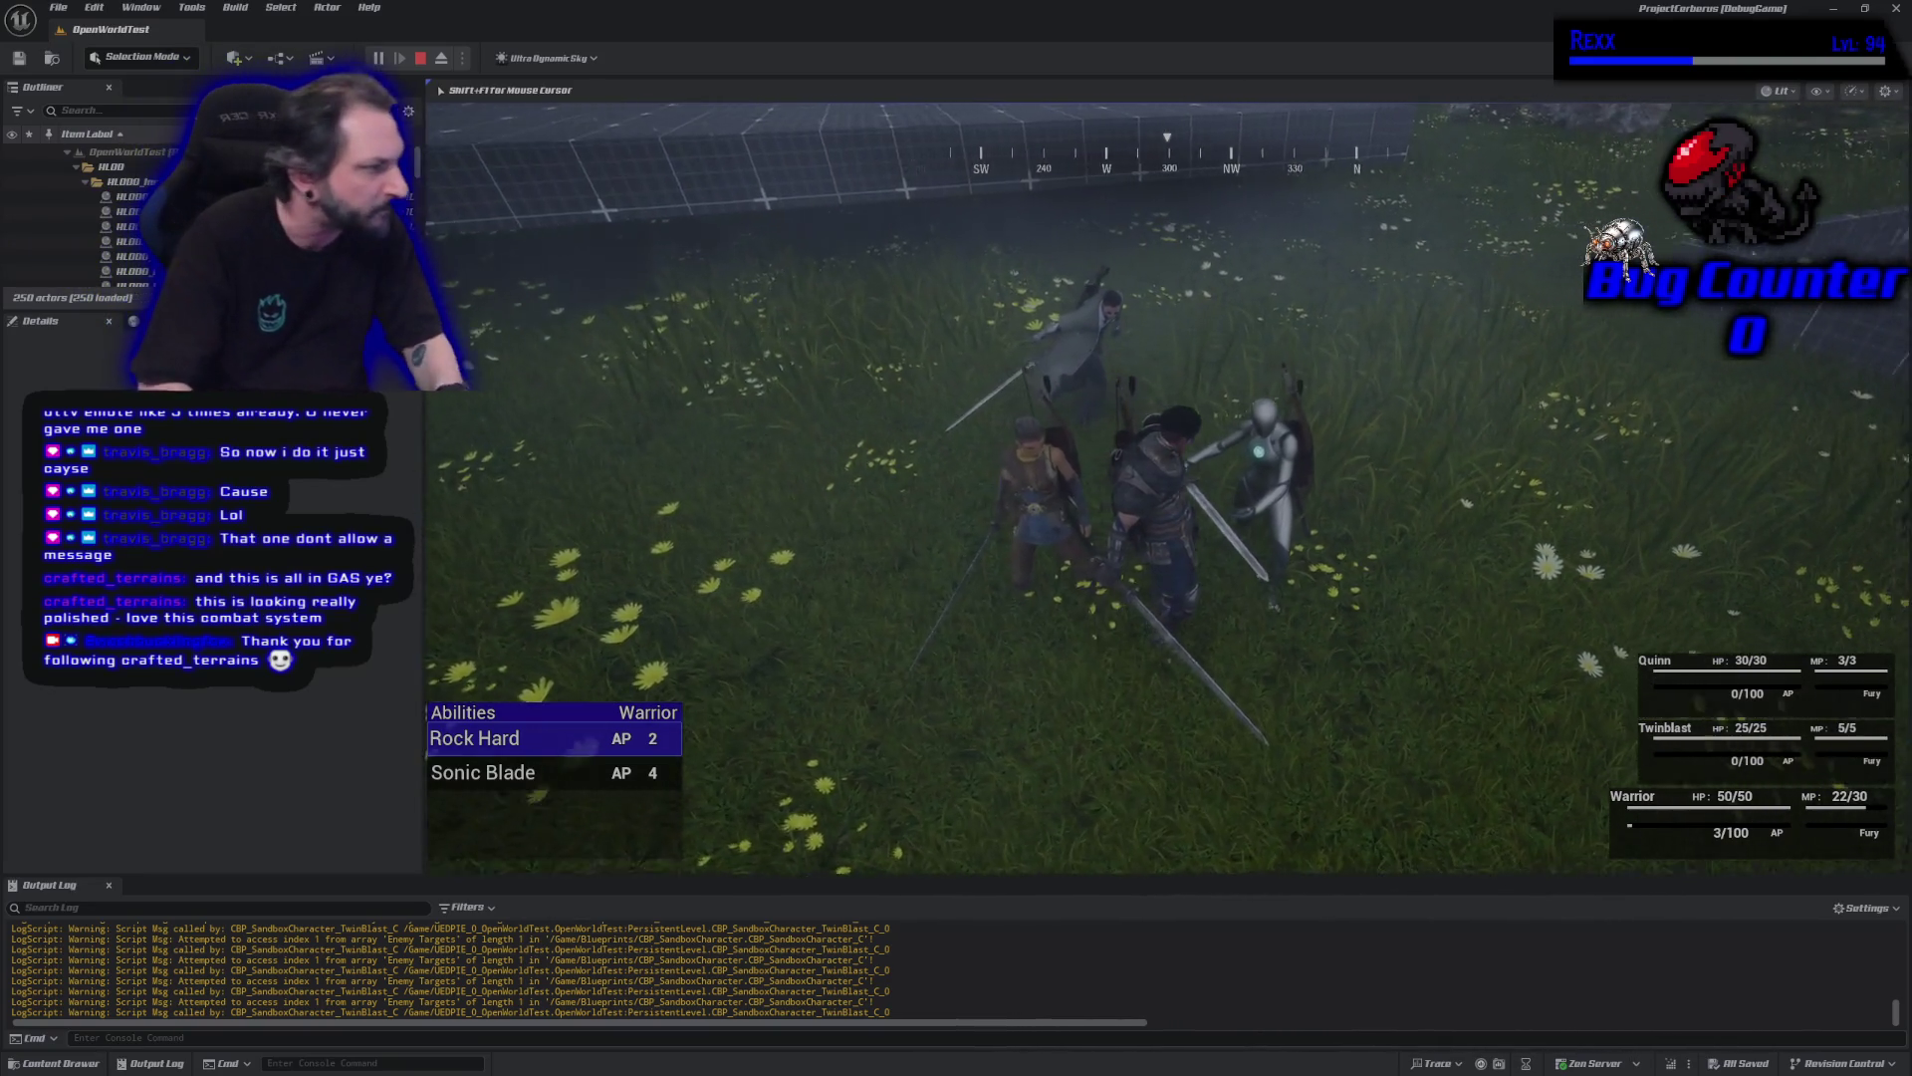
Leave the abilities list and run and jump the Warrior across the grid platforms onto the grid block.
key("Escape")
key("Escape")
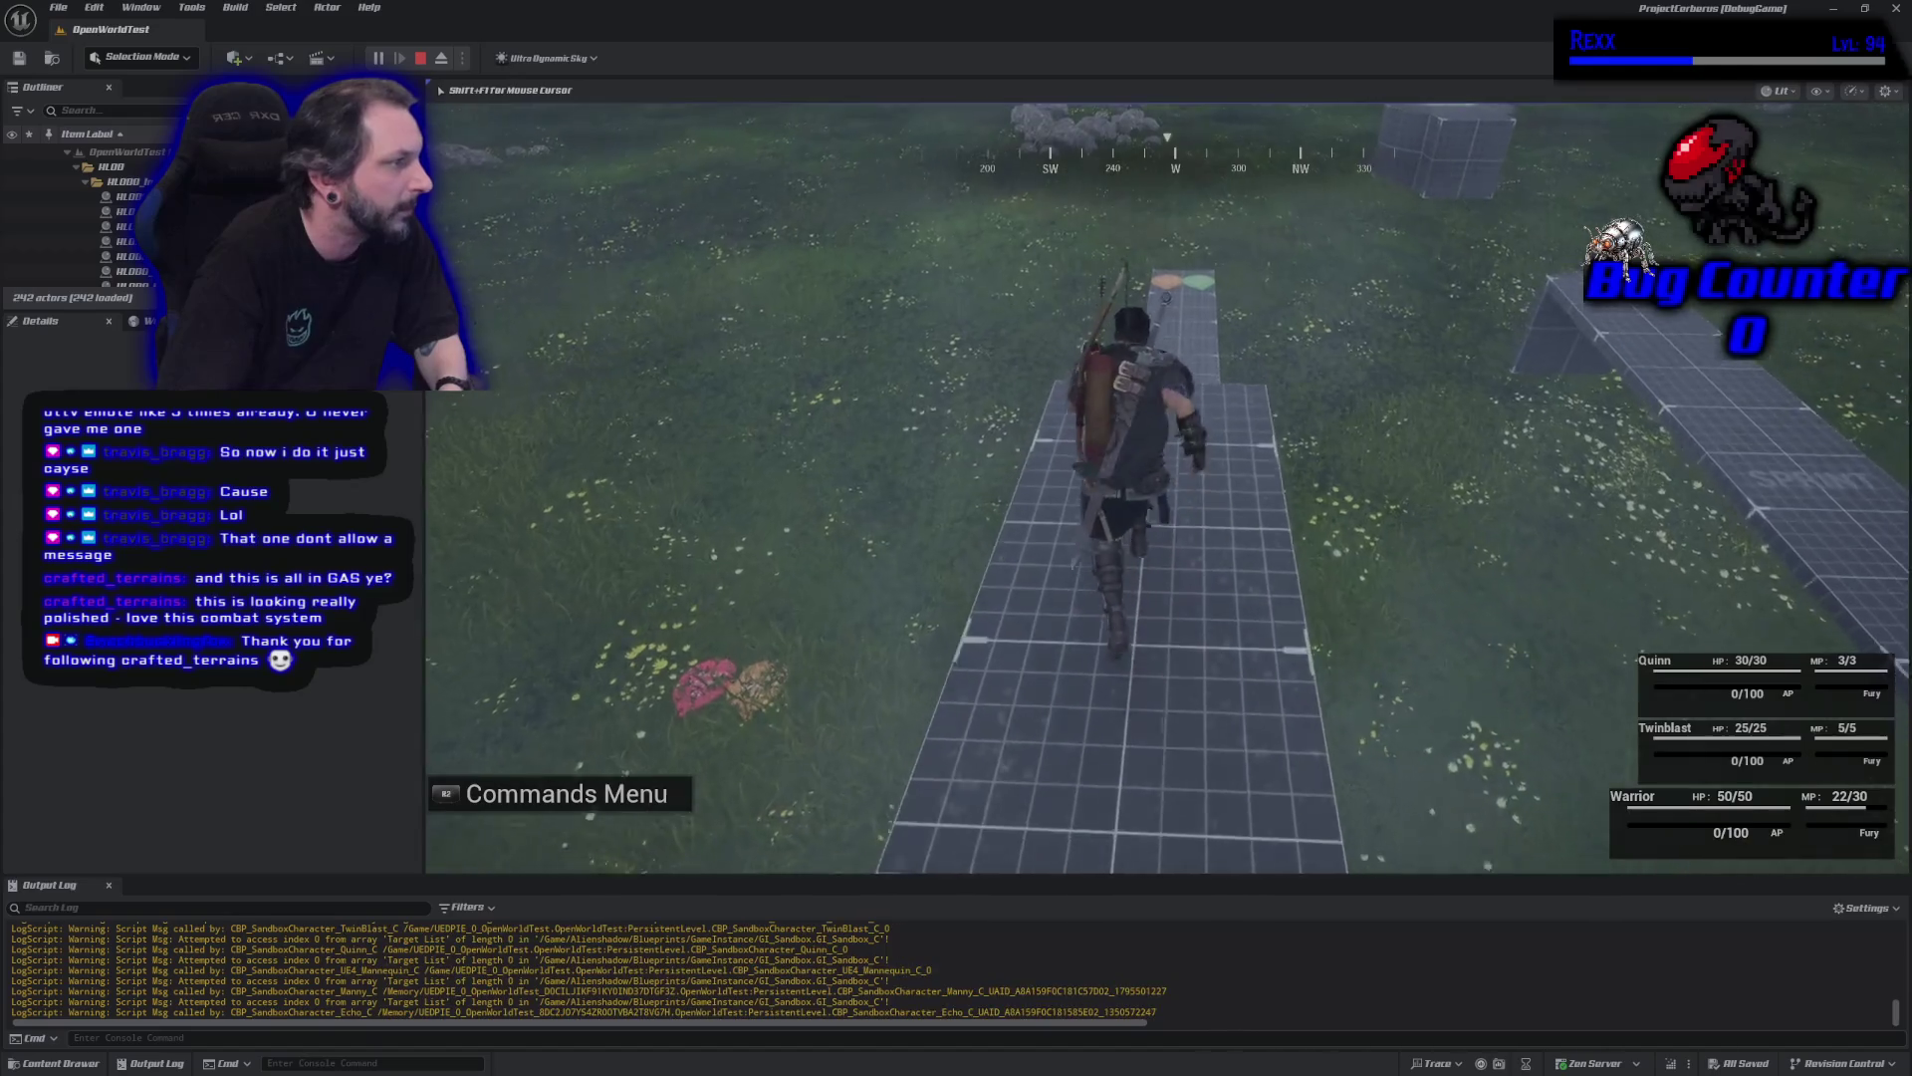
key("w")
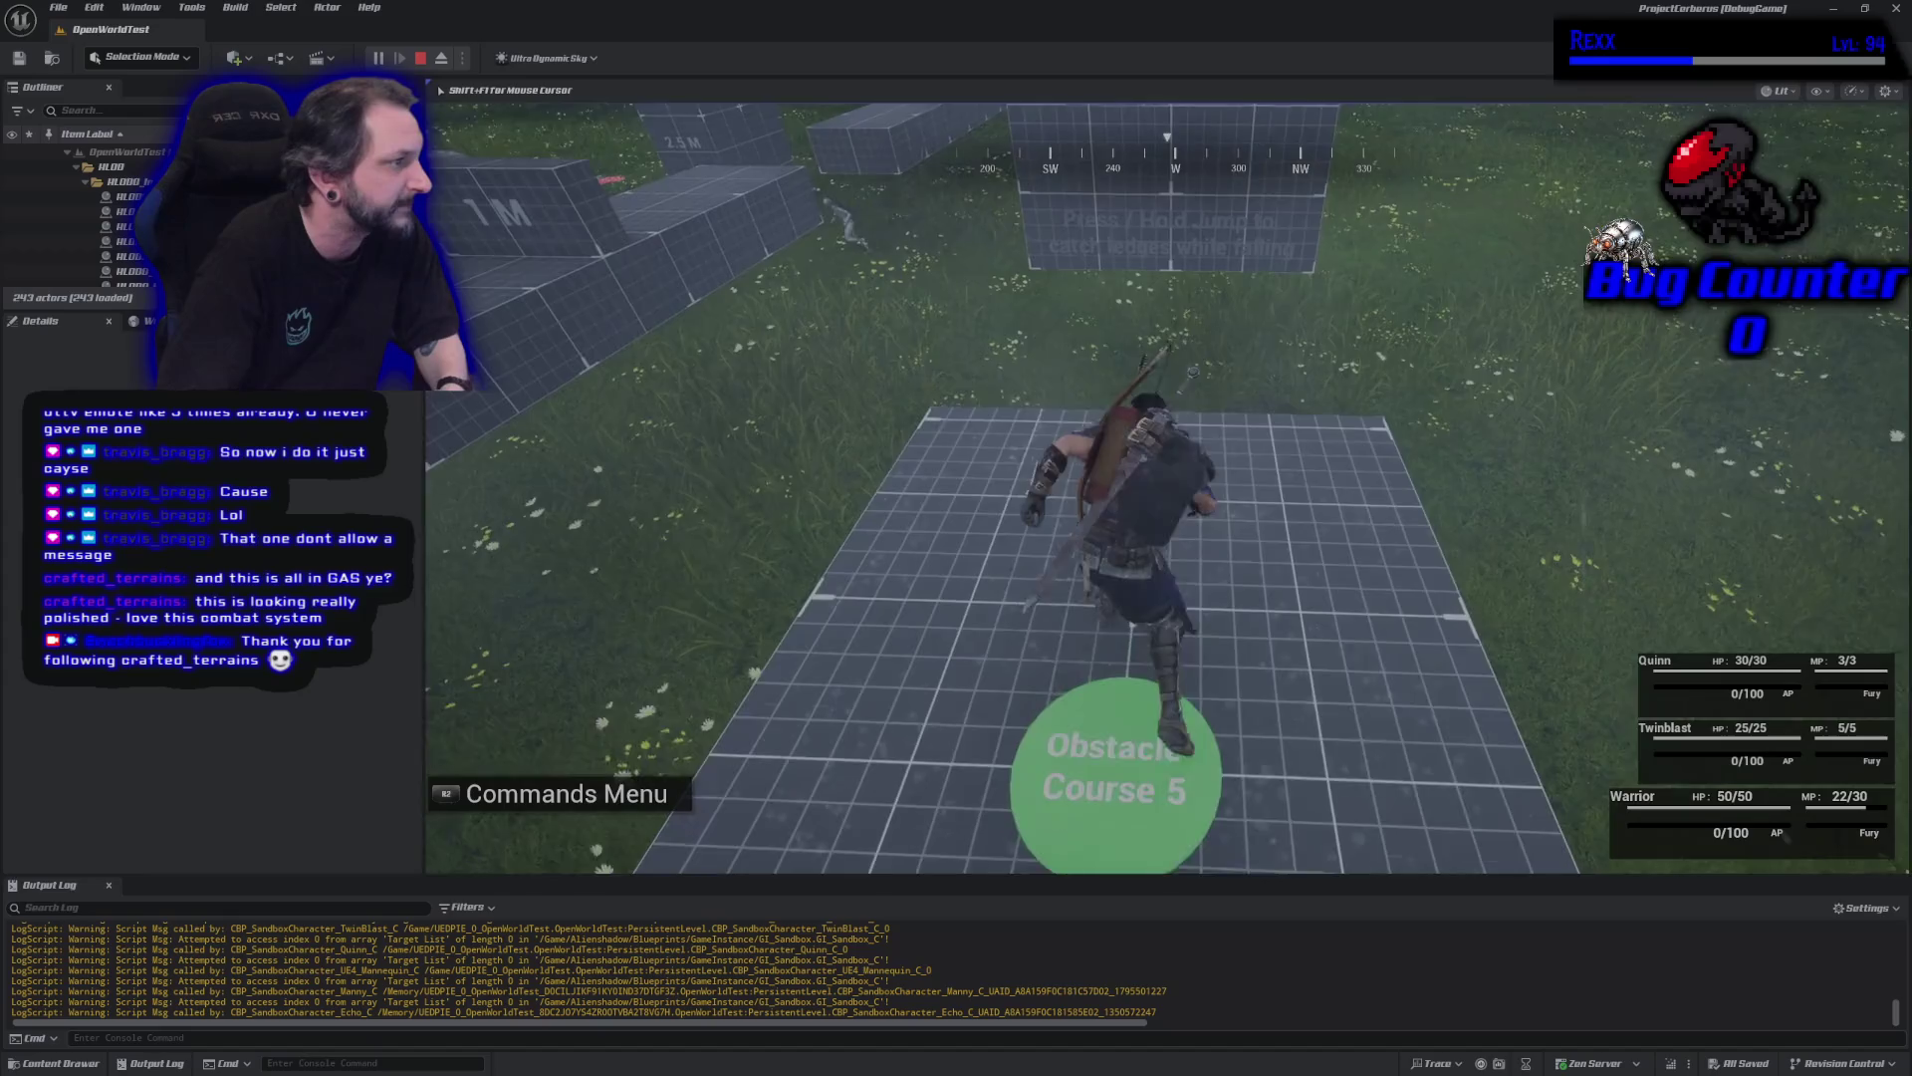
key("space")
key("w")
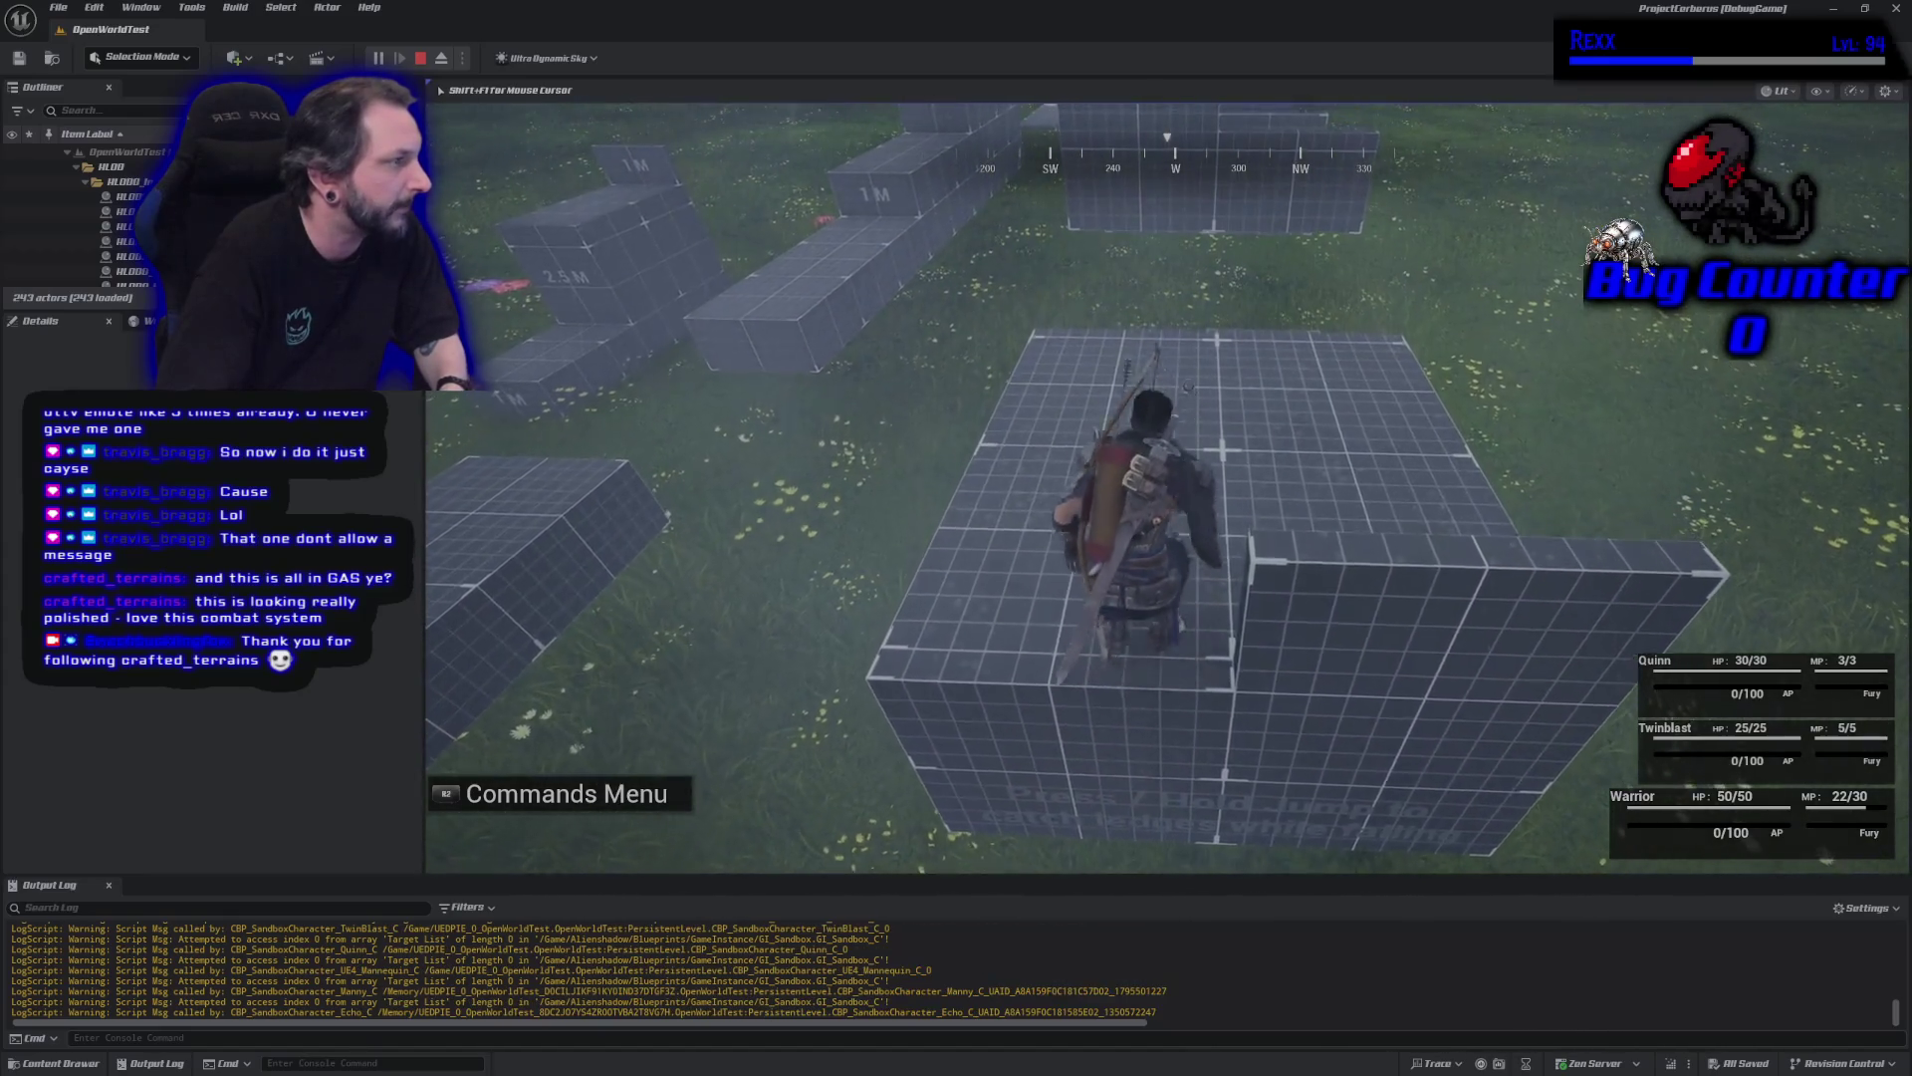
key("w")
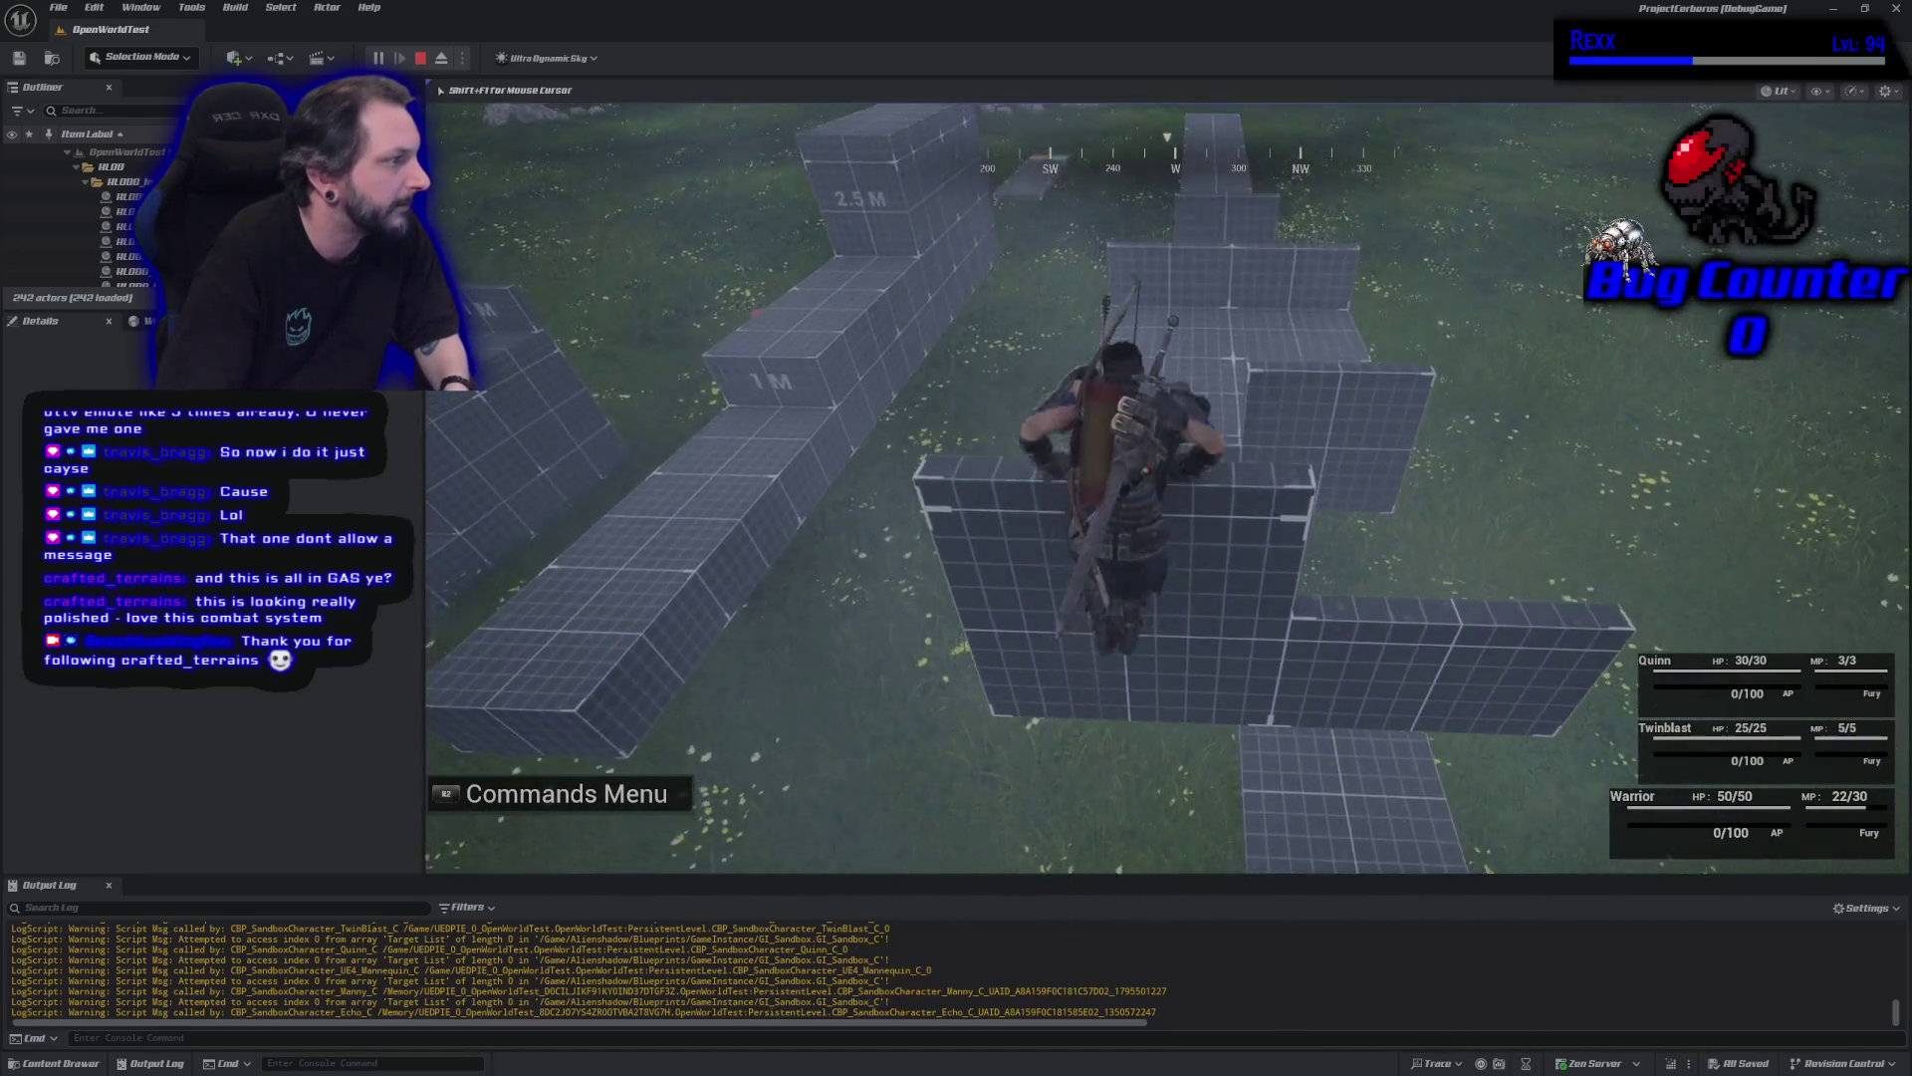
key("w")
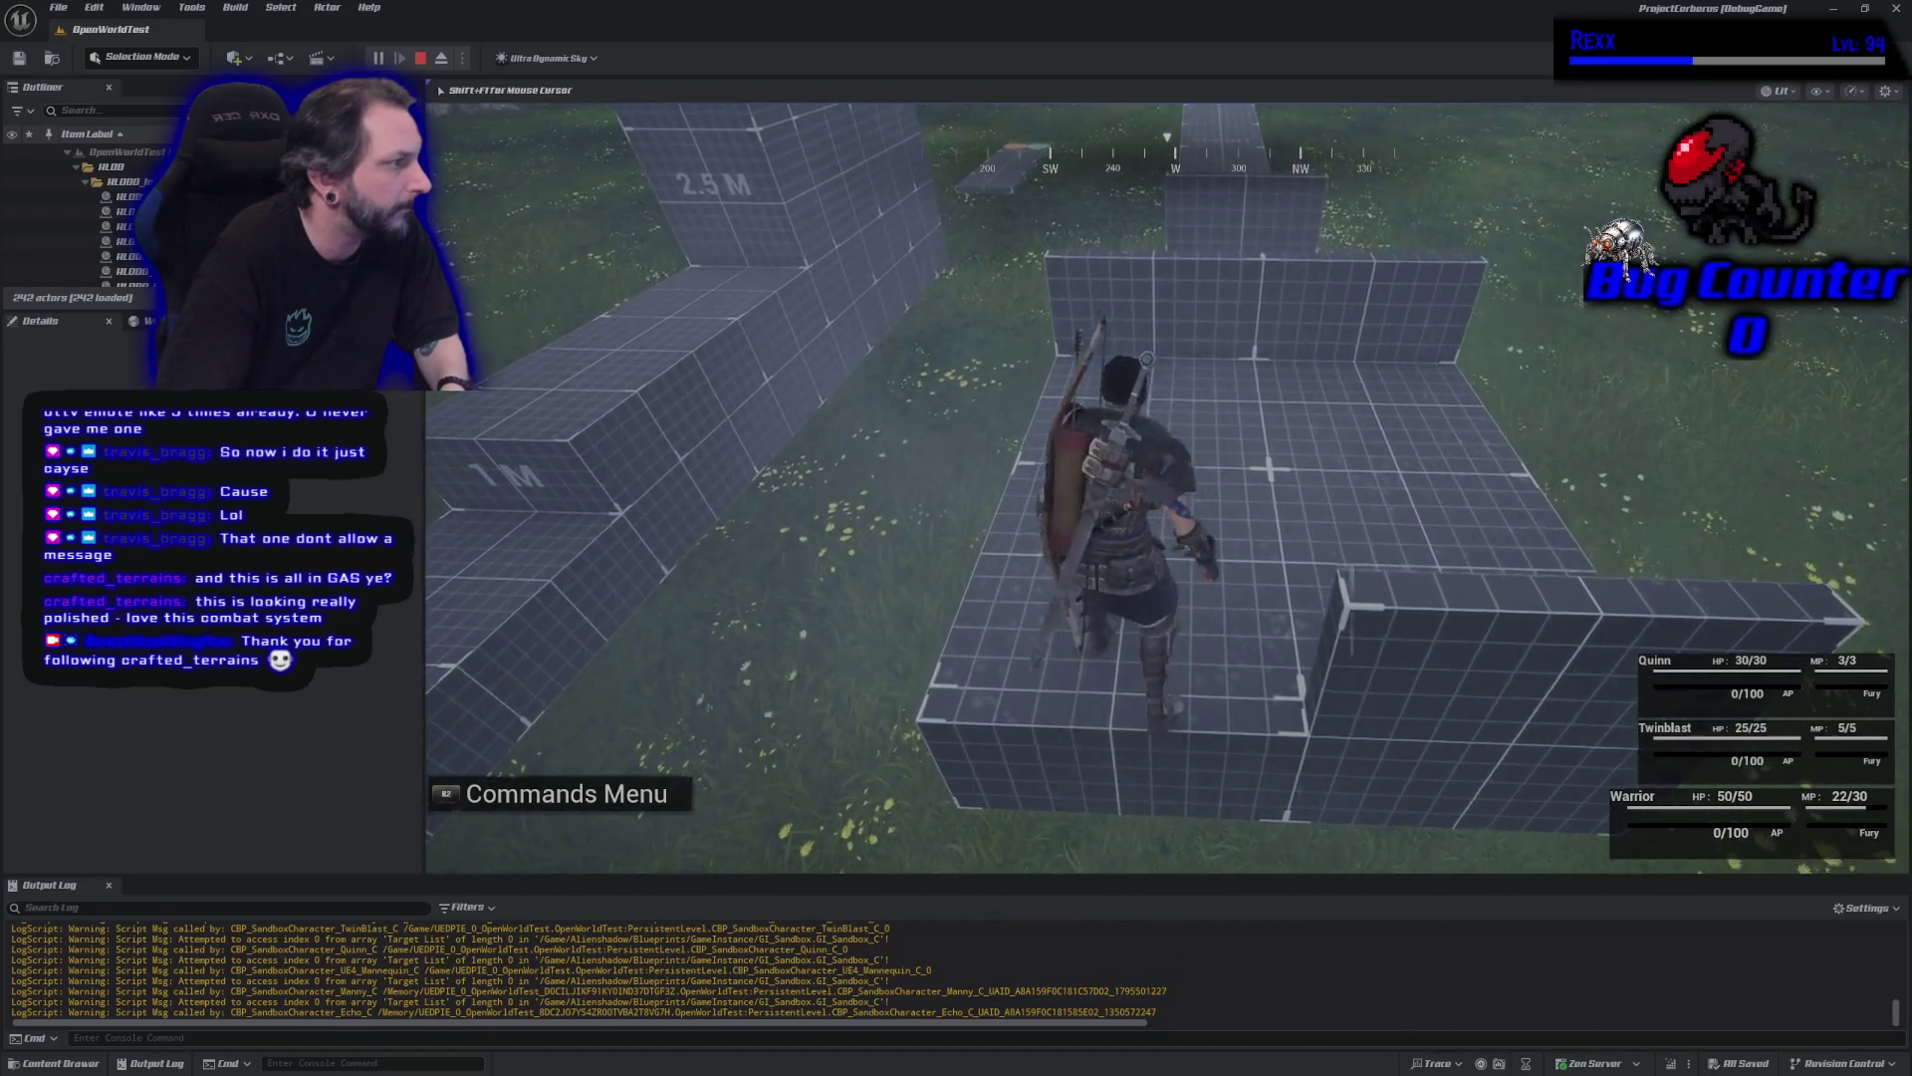
key("w")
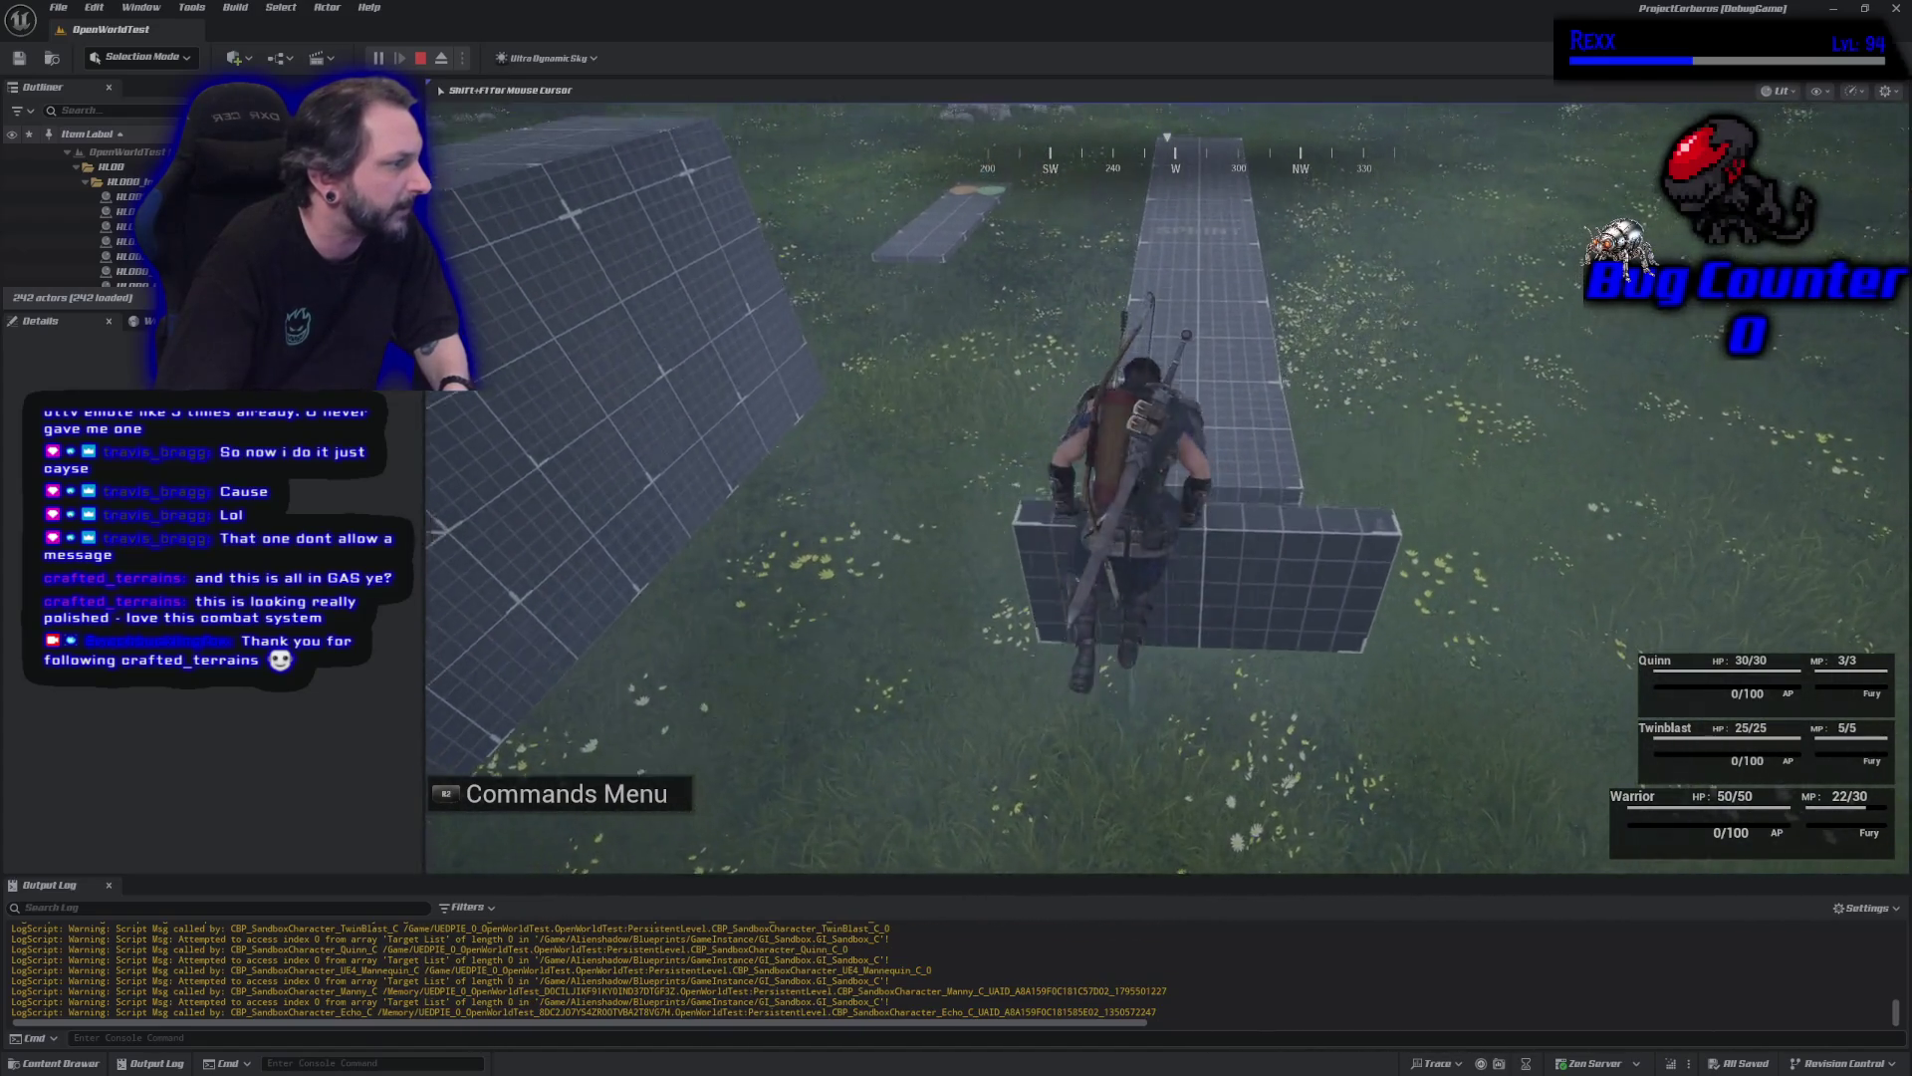
Run along the walkway and over the high platform into the field, then end the play session.
key("w")
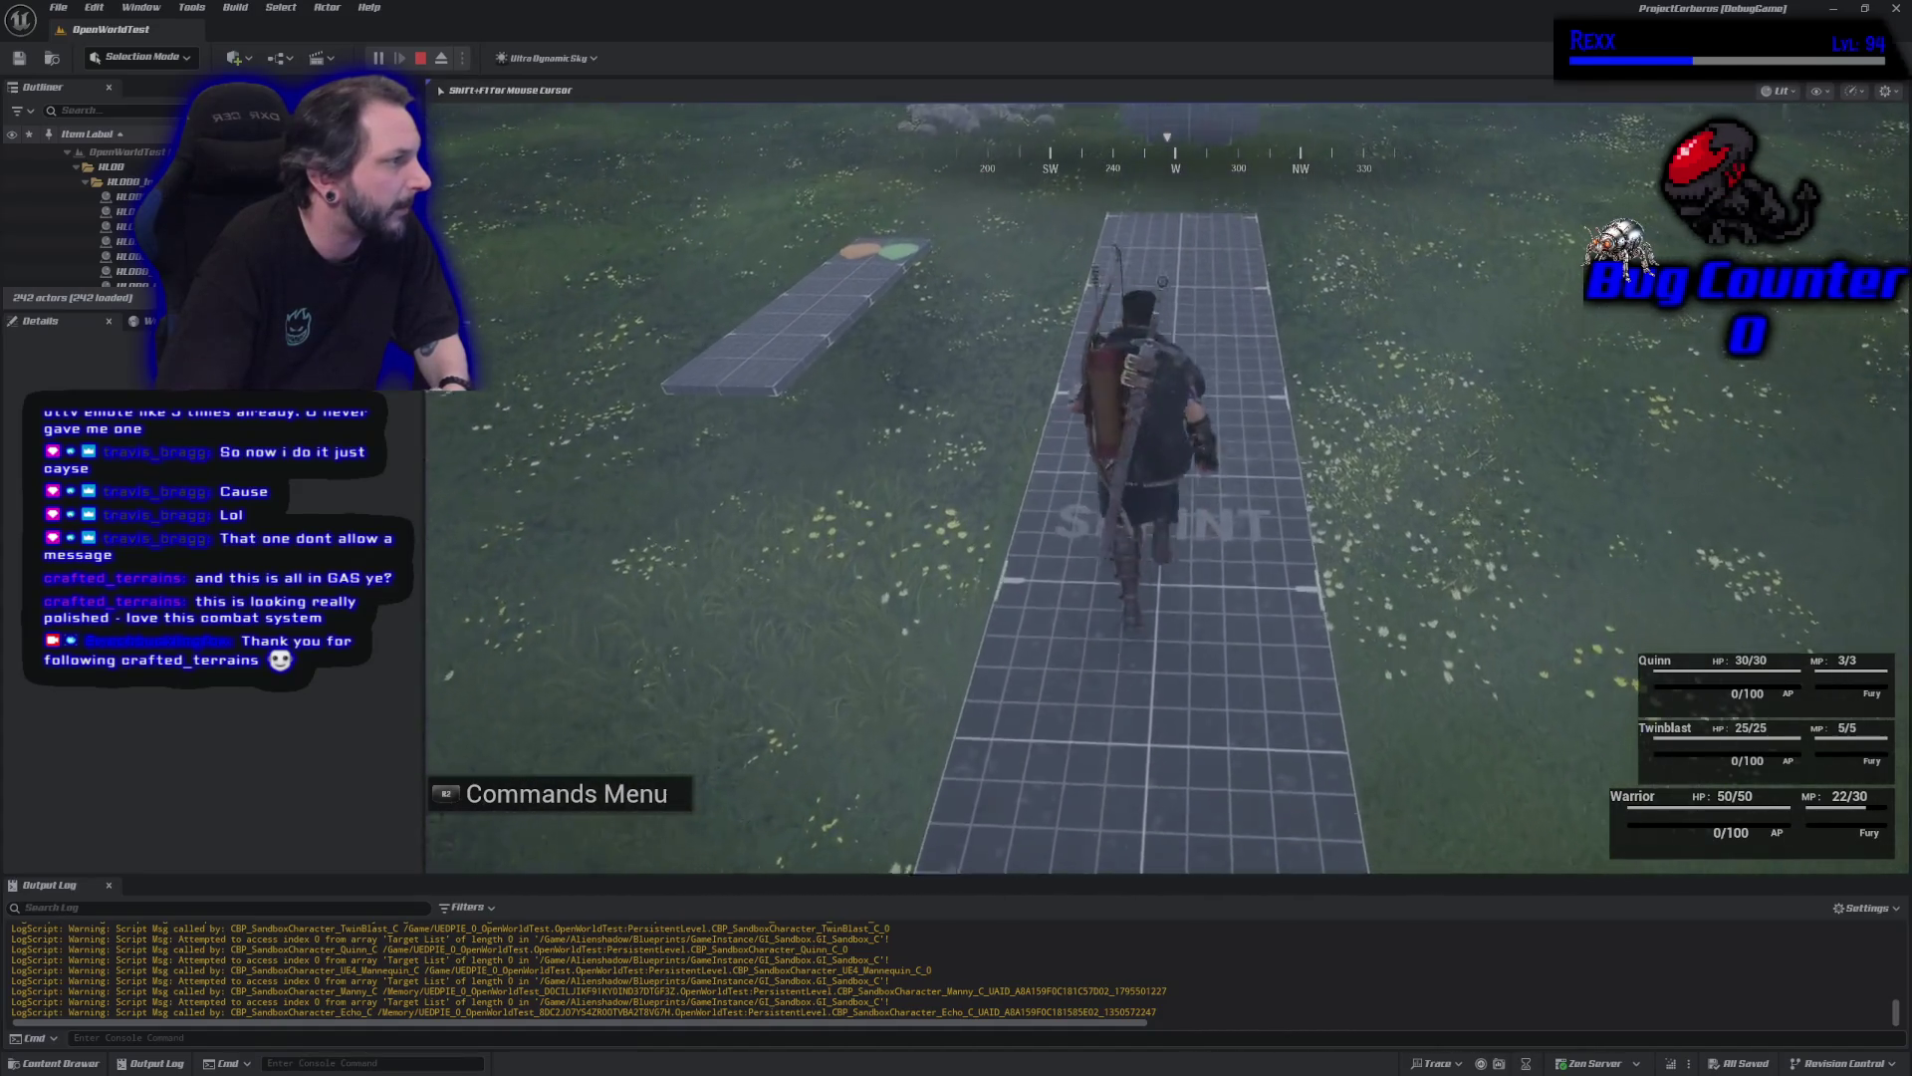
key("w")
key("w")
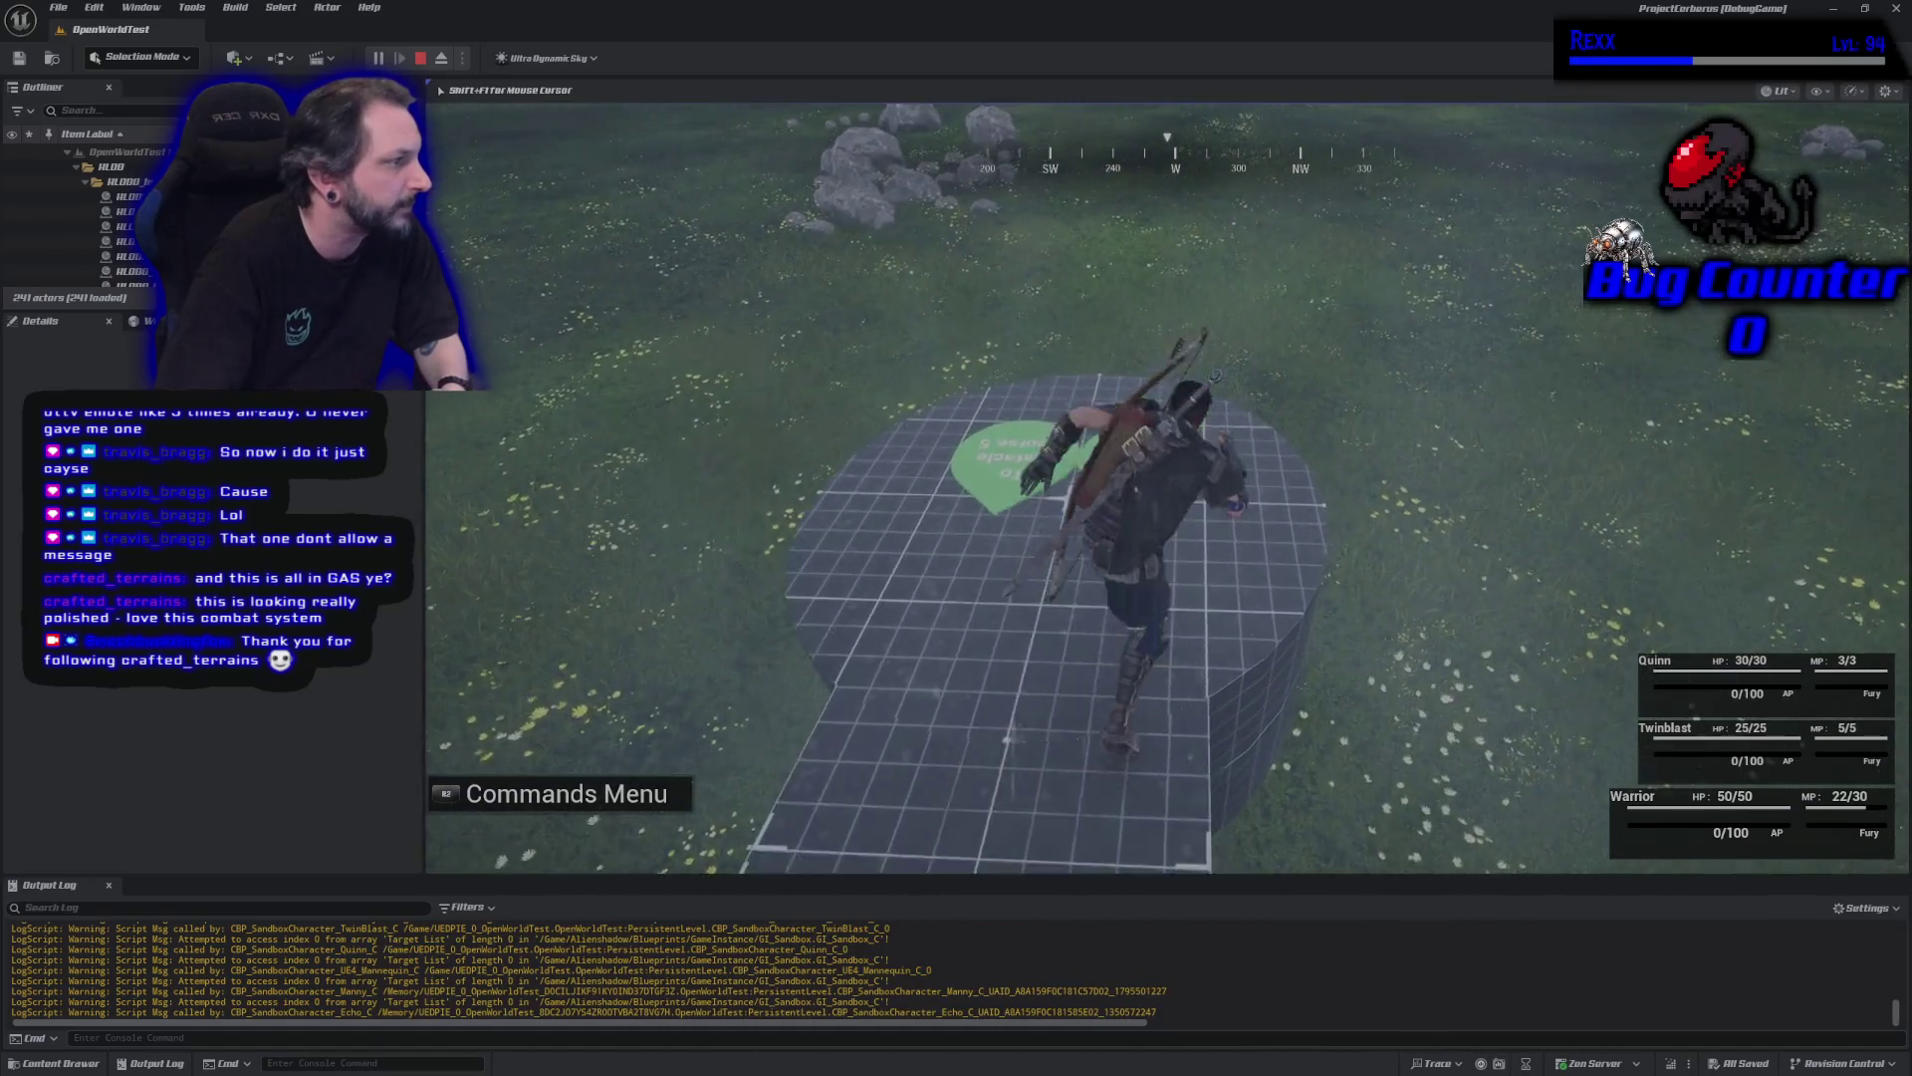
key("w")
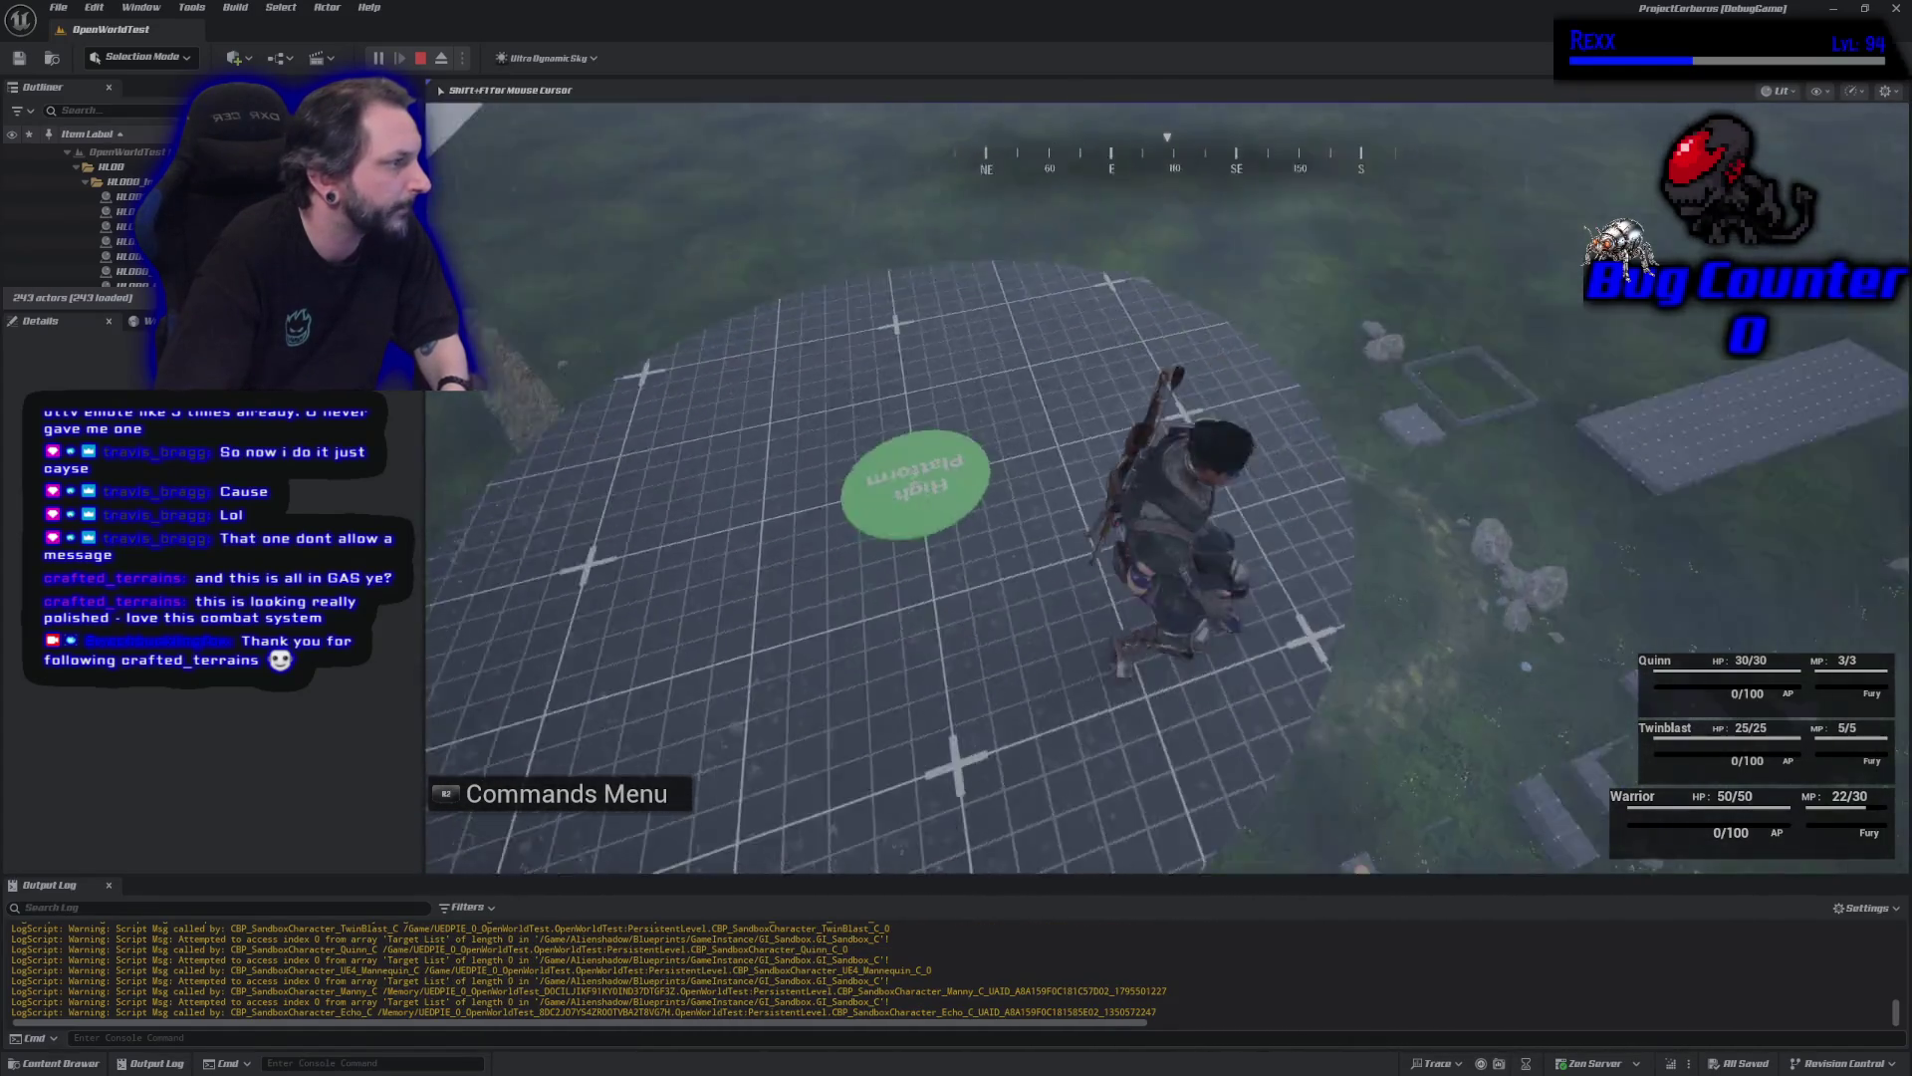
key("w")
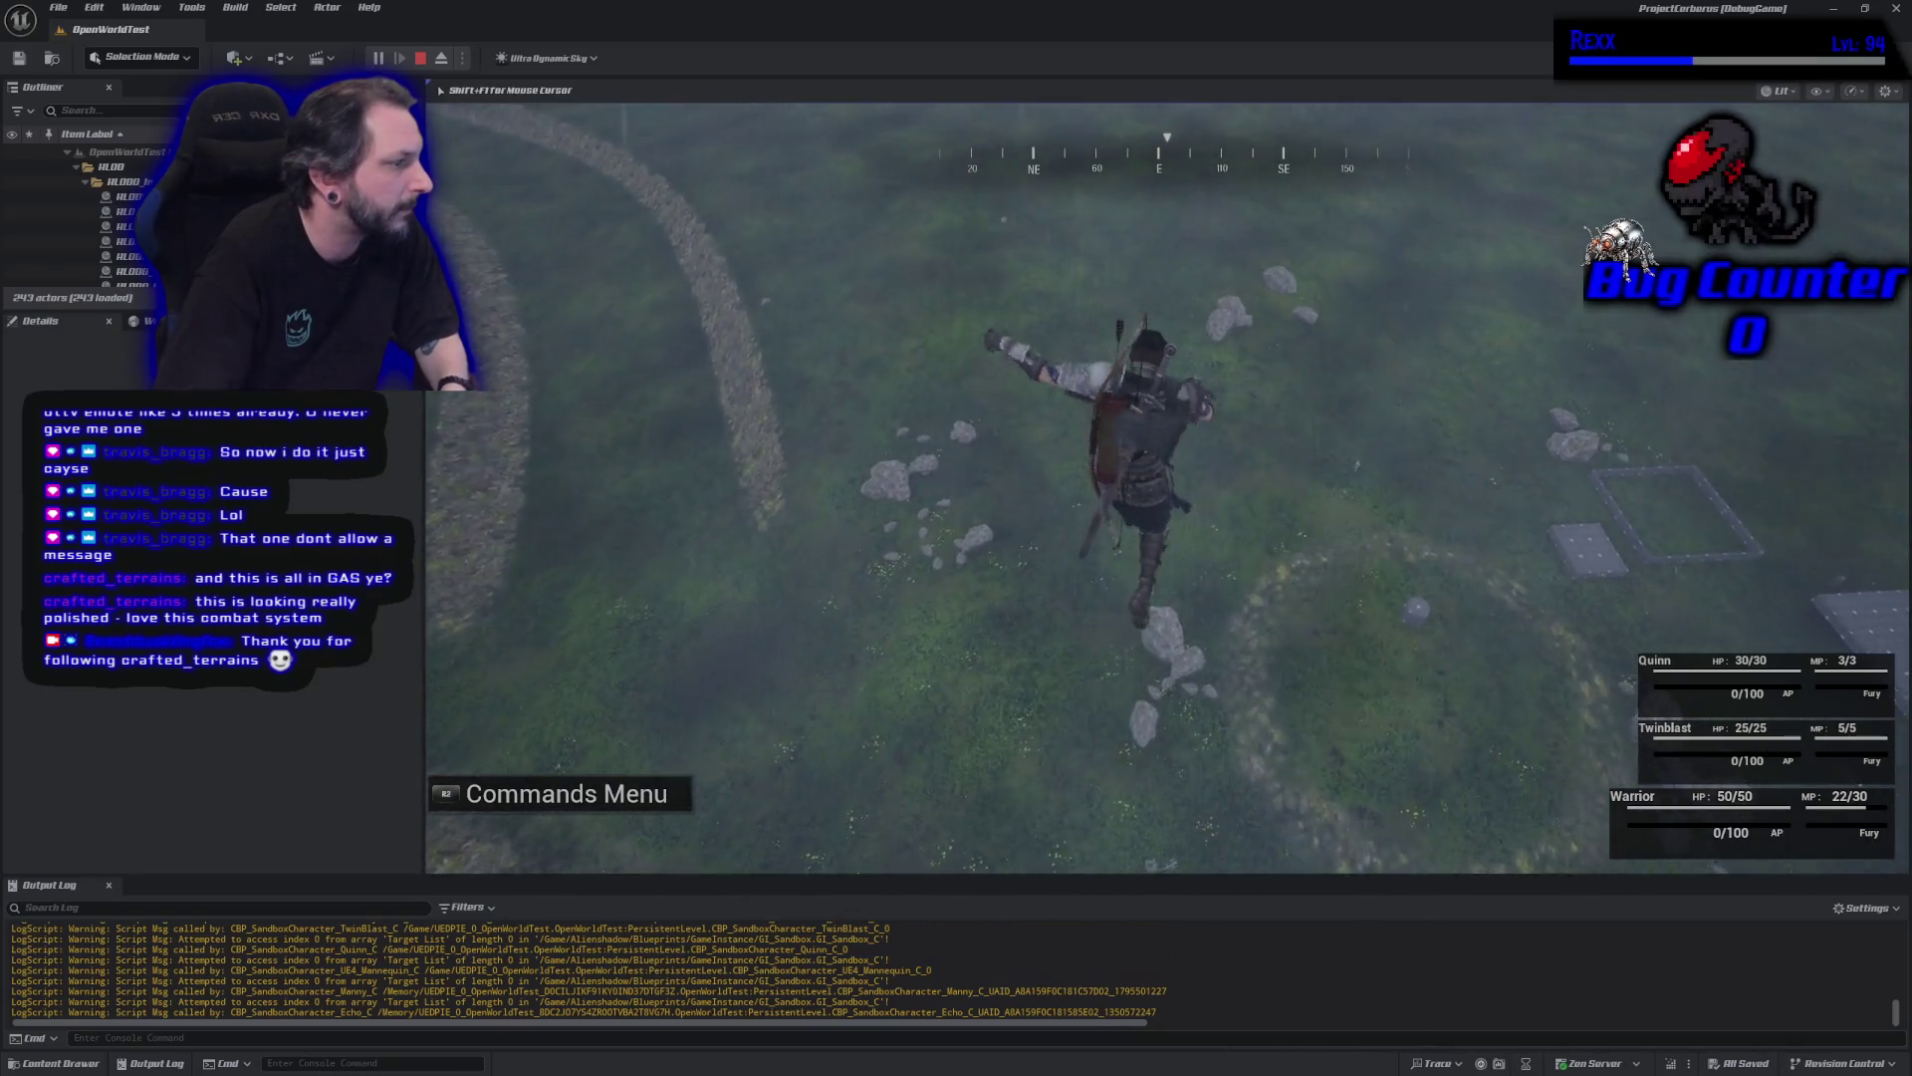
key("w")
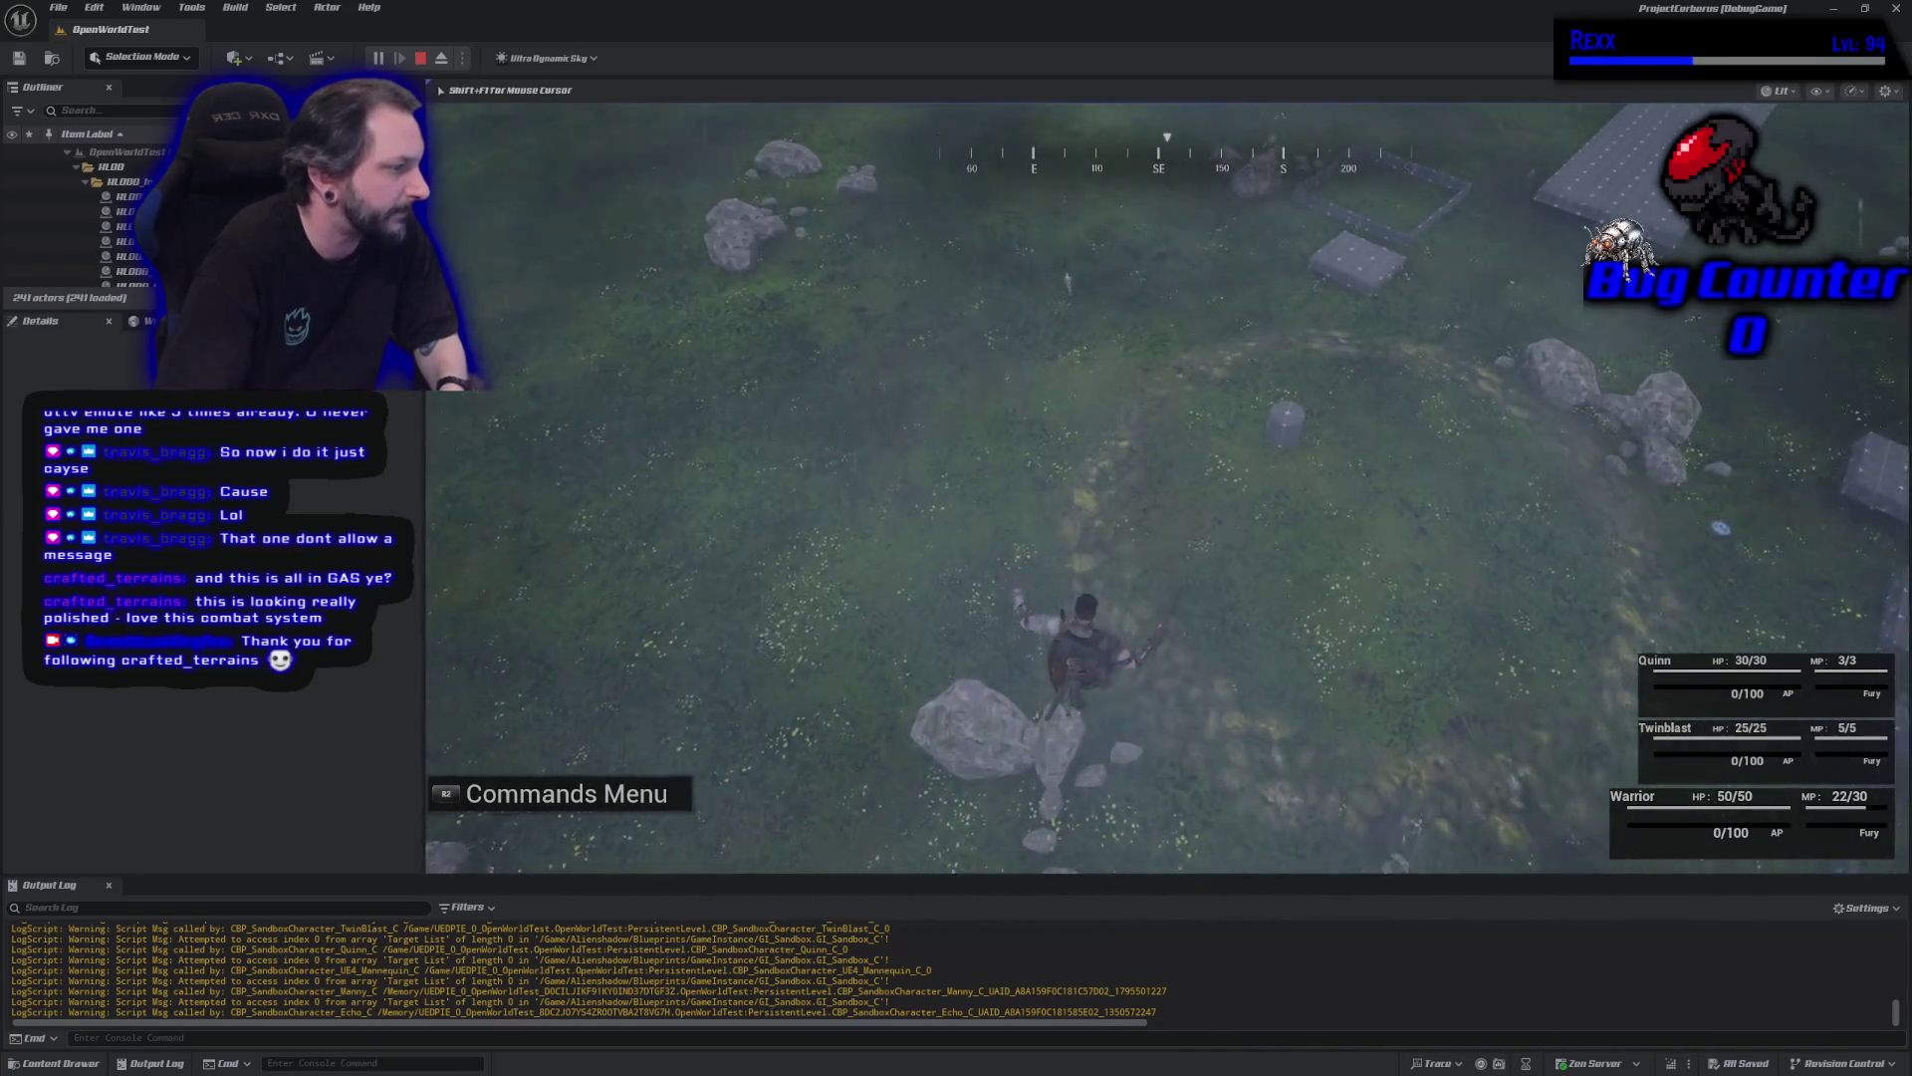
key("w")
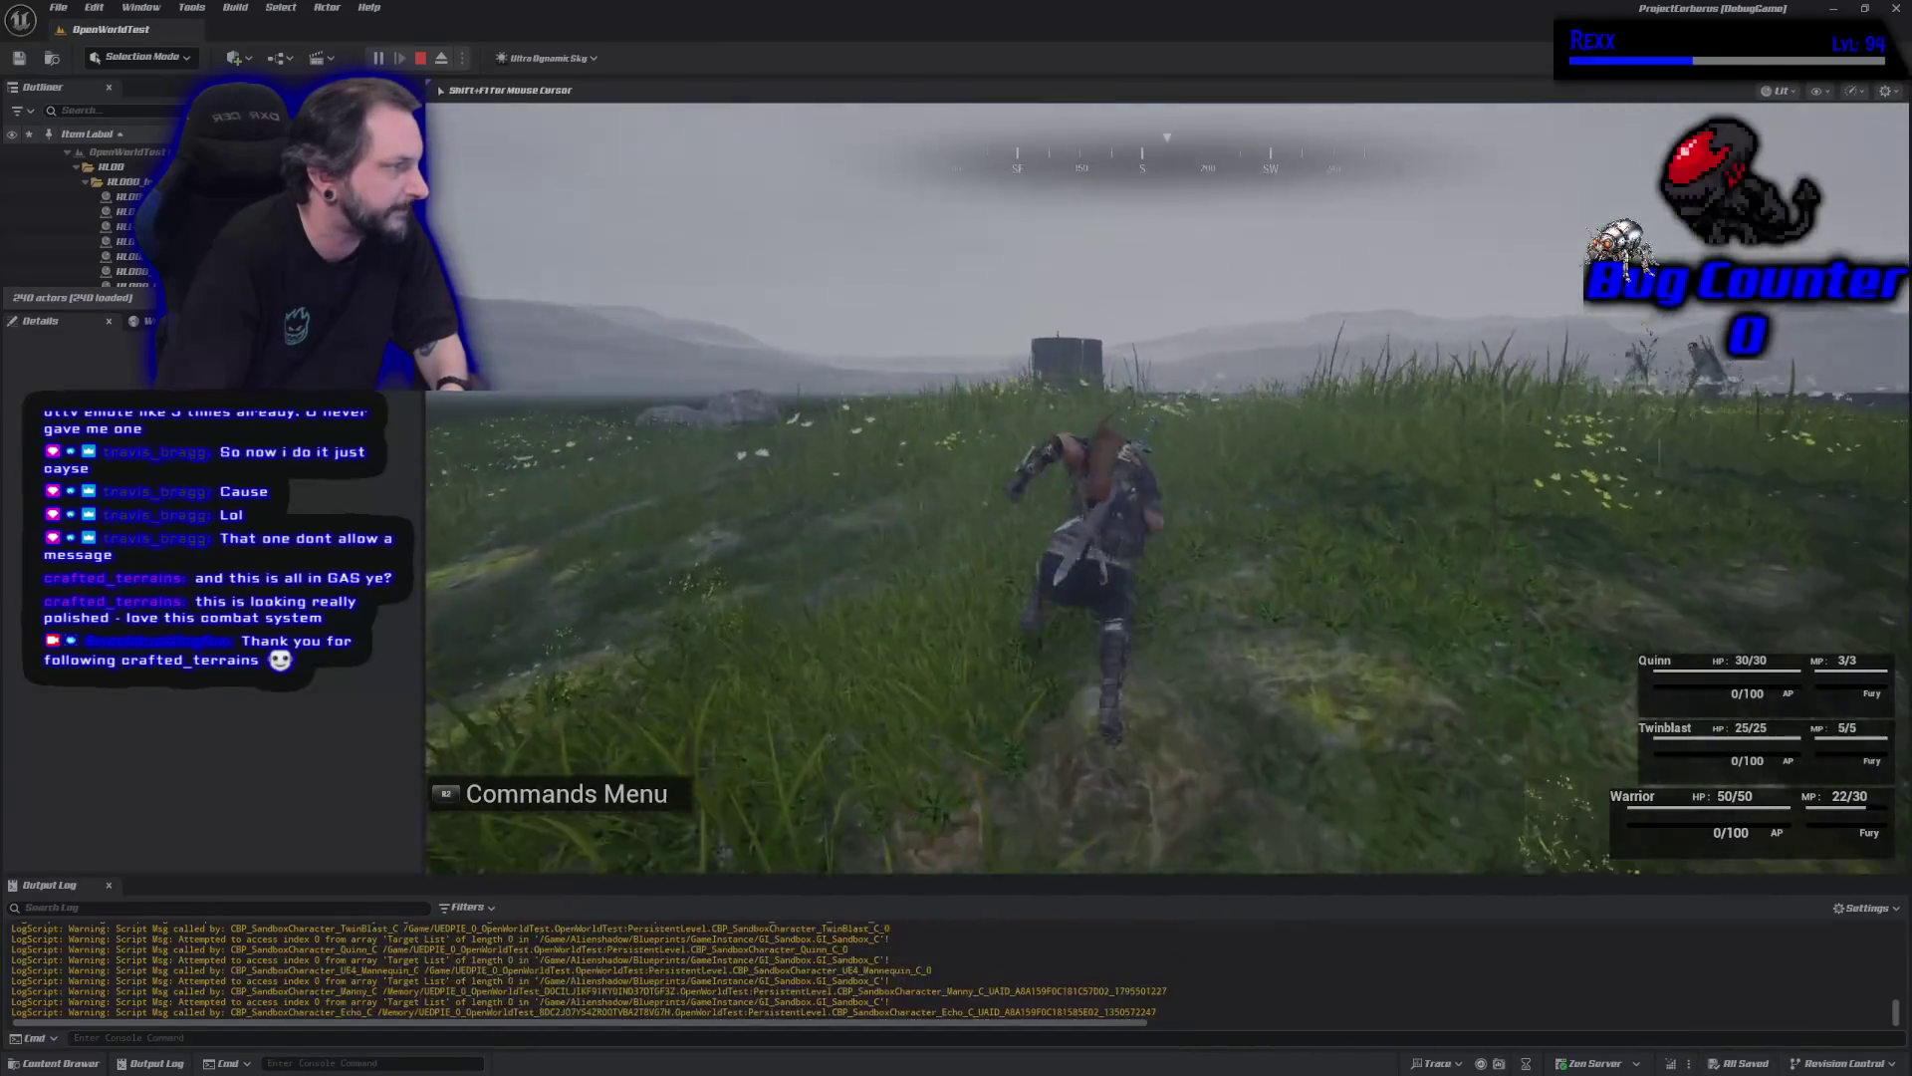
key("w")
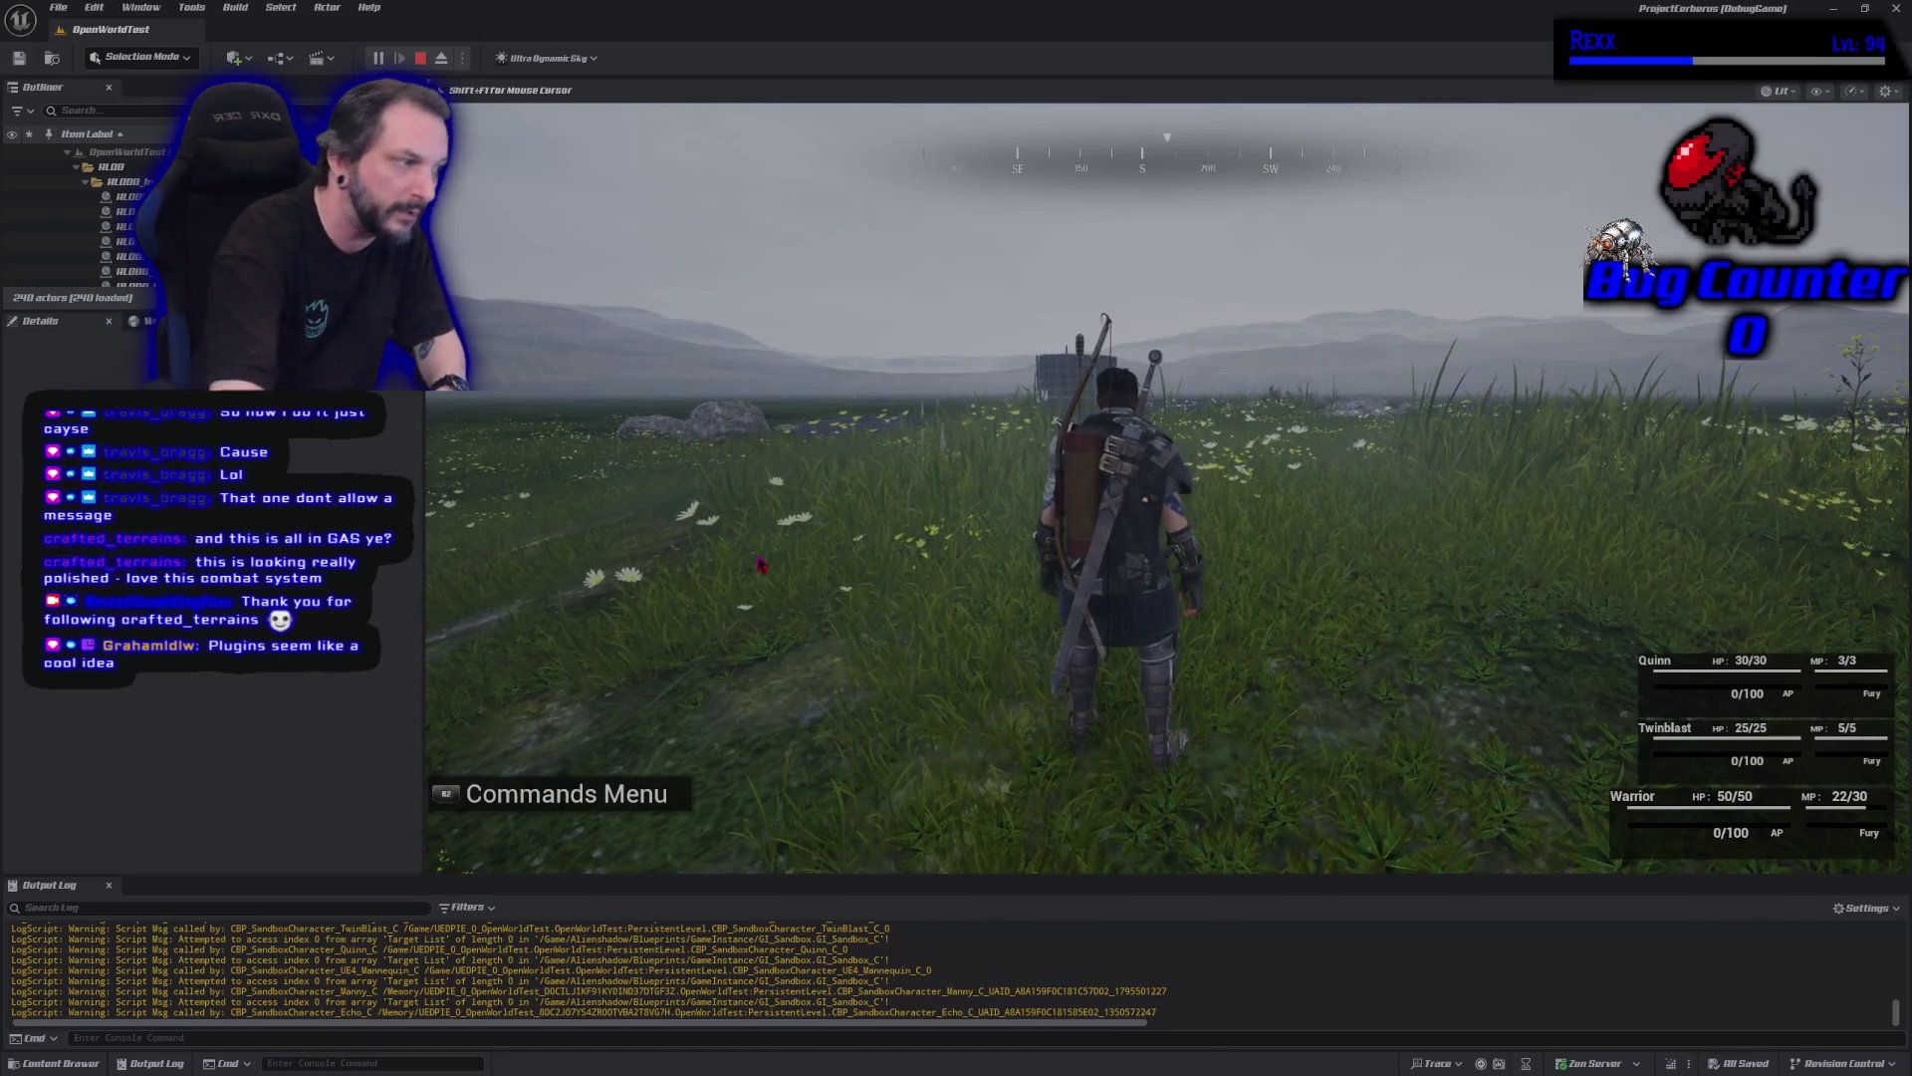
key("Escape")
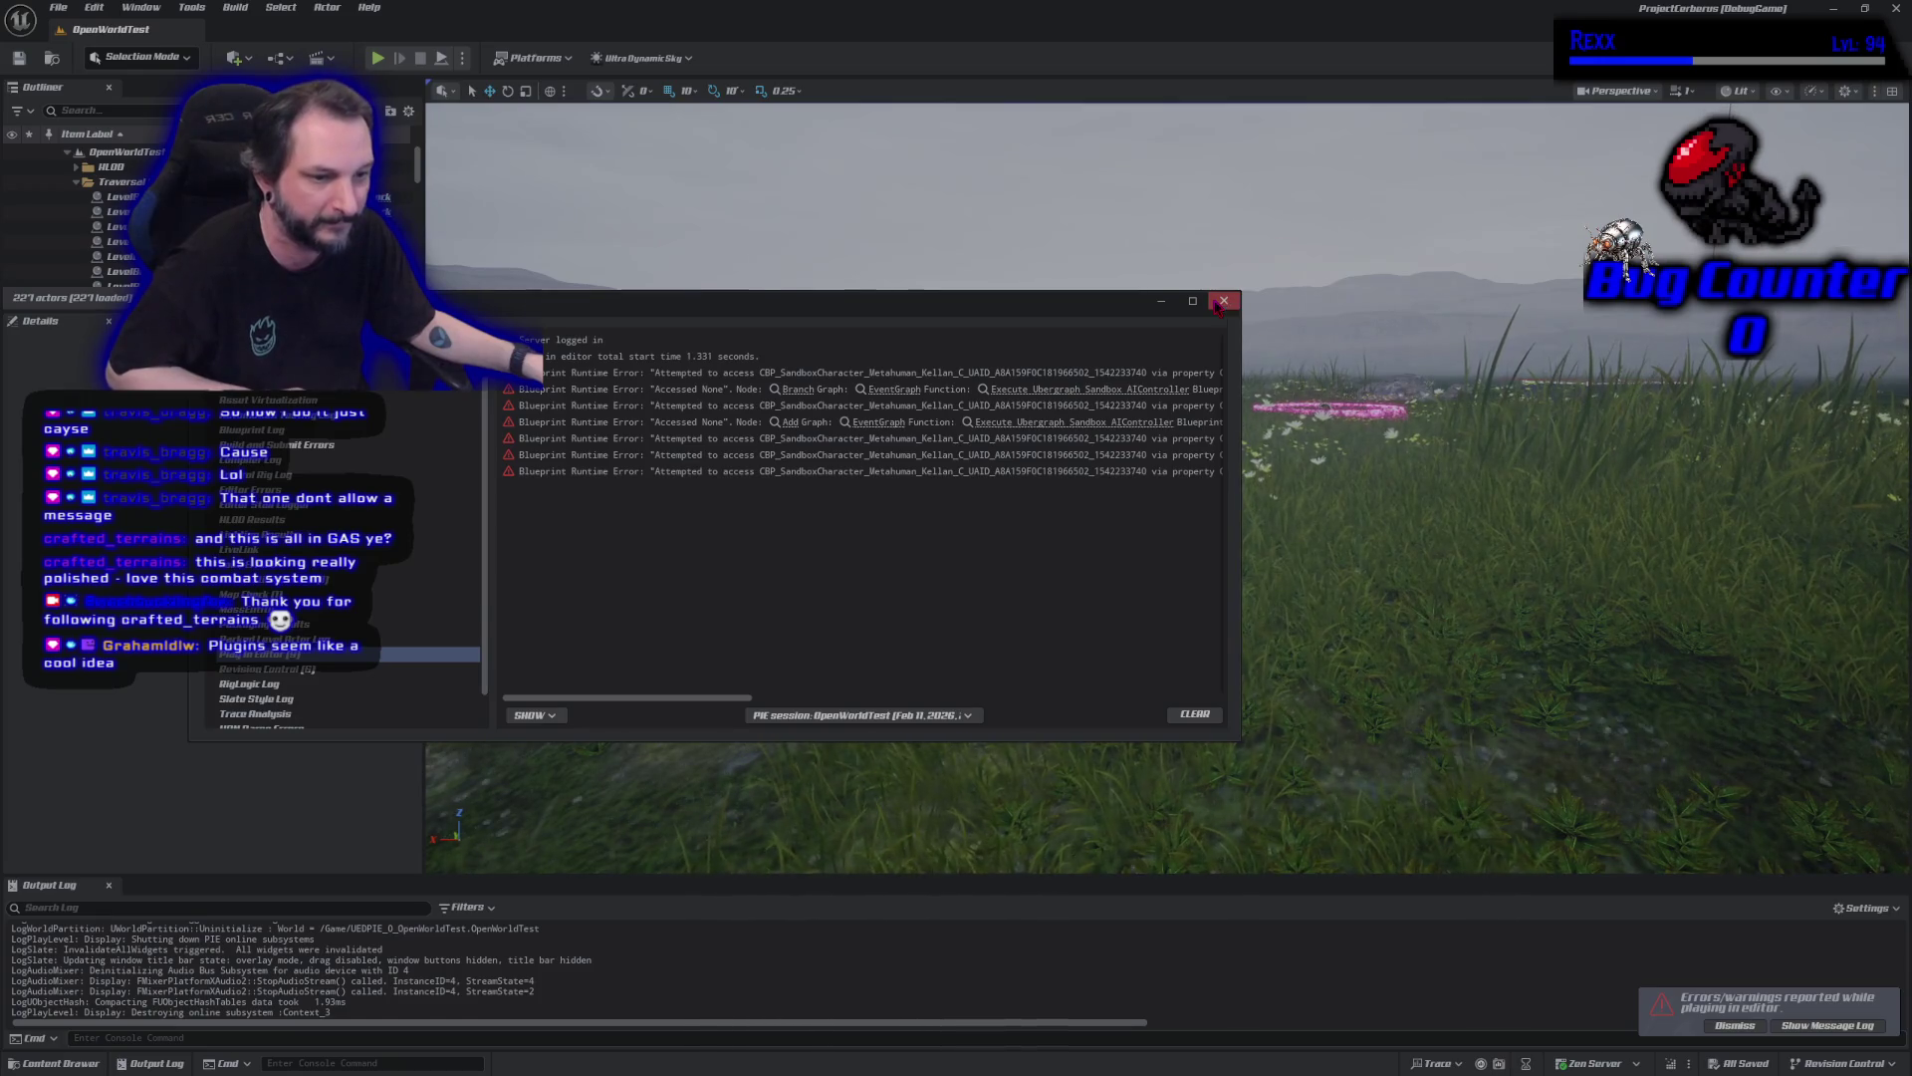
Close the runtime Message Log and bring the BetterTTV Shared Emotes page over the editor.
left_click(1221, 301)
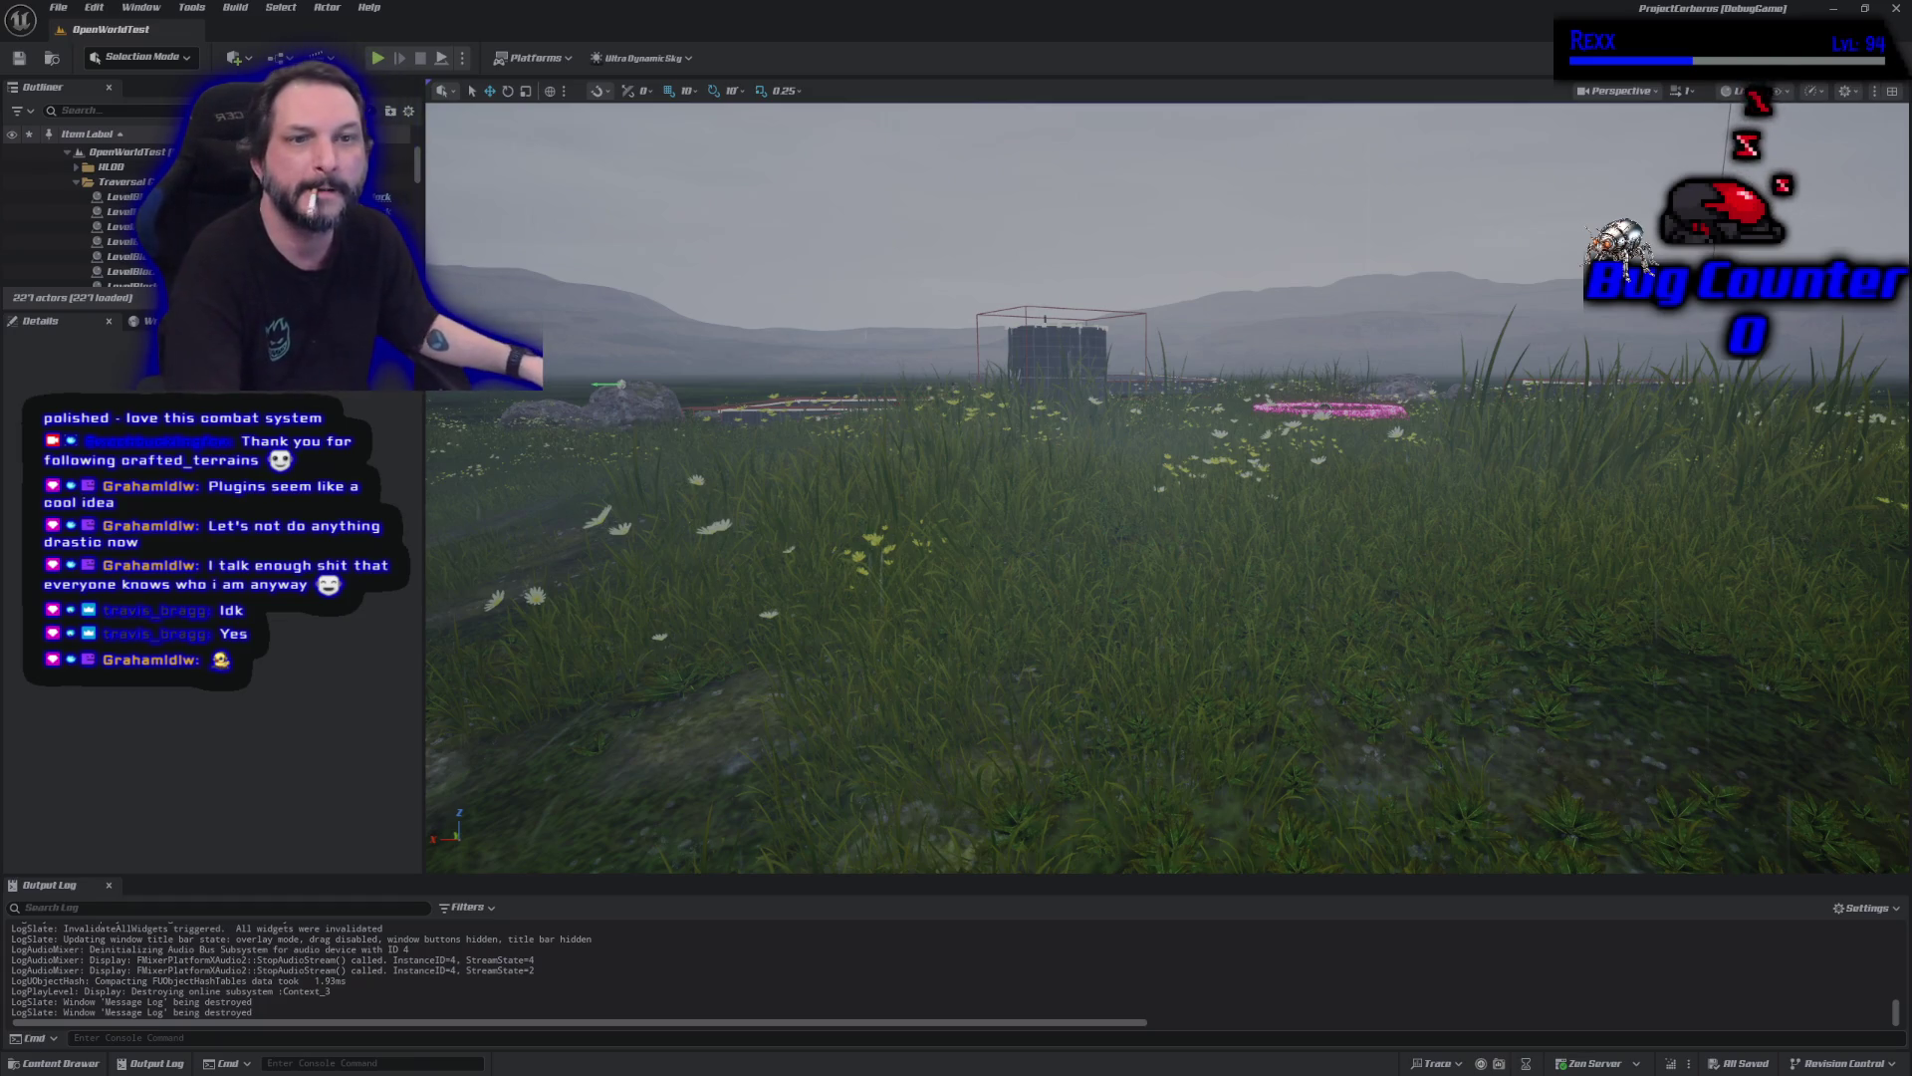
mouse_move(1911, 557)
left_mouse_down()
mouse_move(1330, 353)
mouse_move(880, 150)
left_mouse_up()
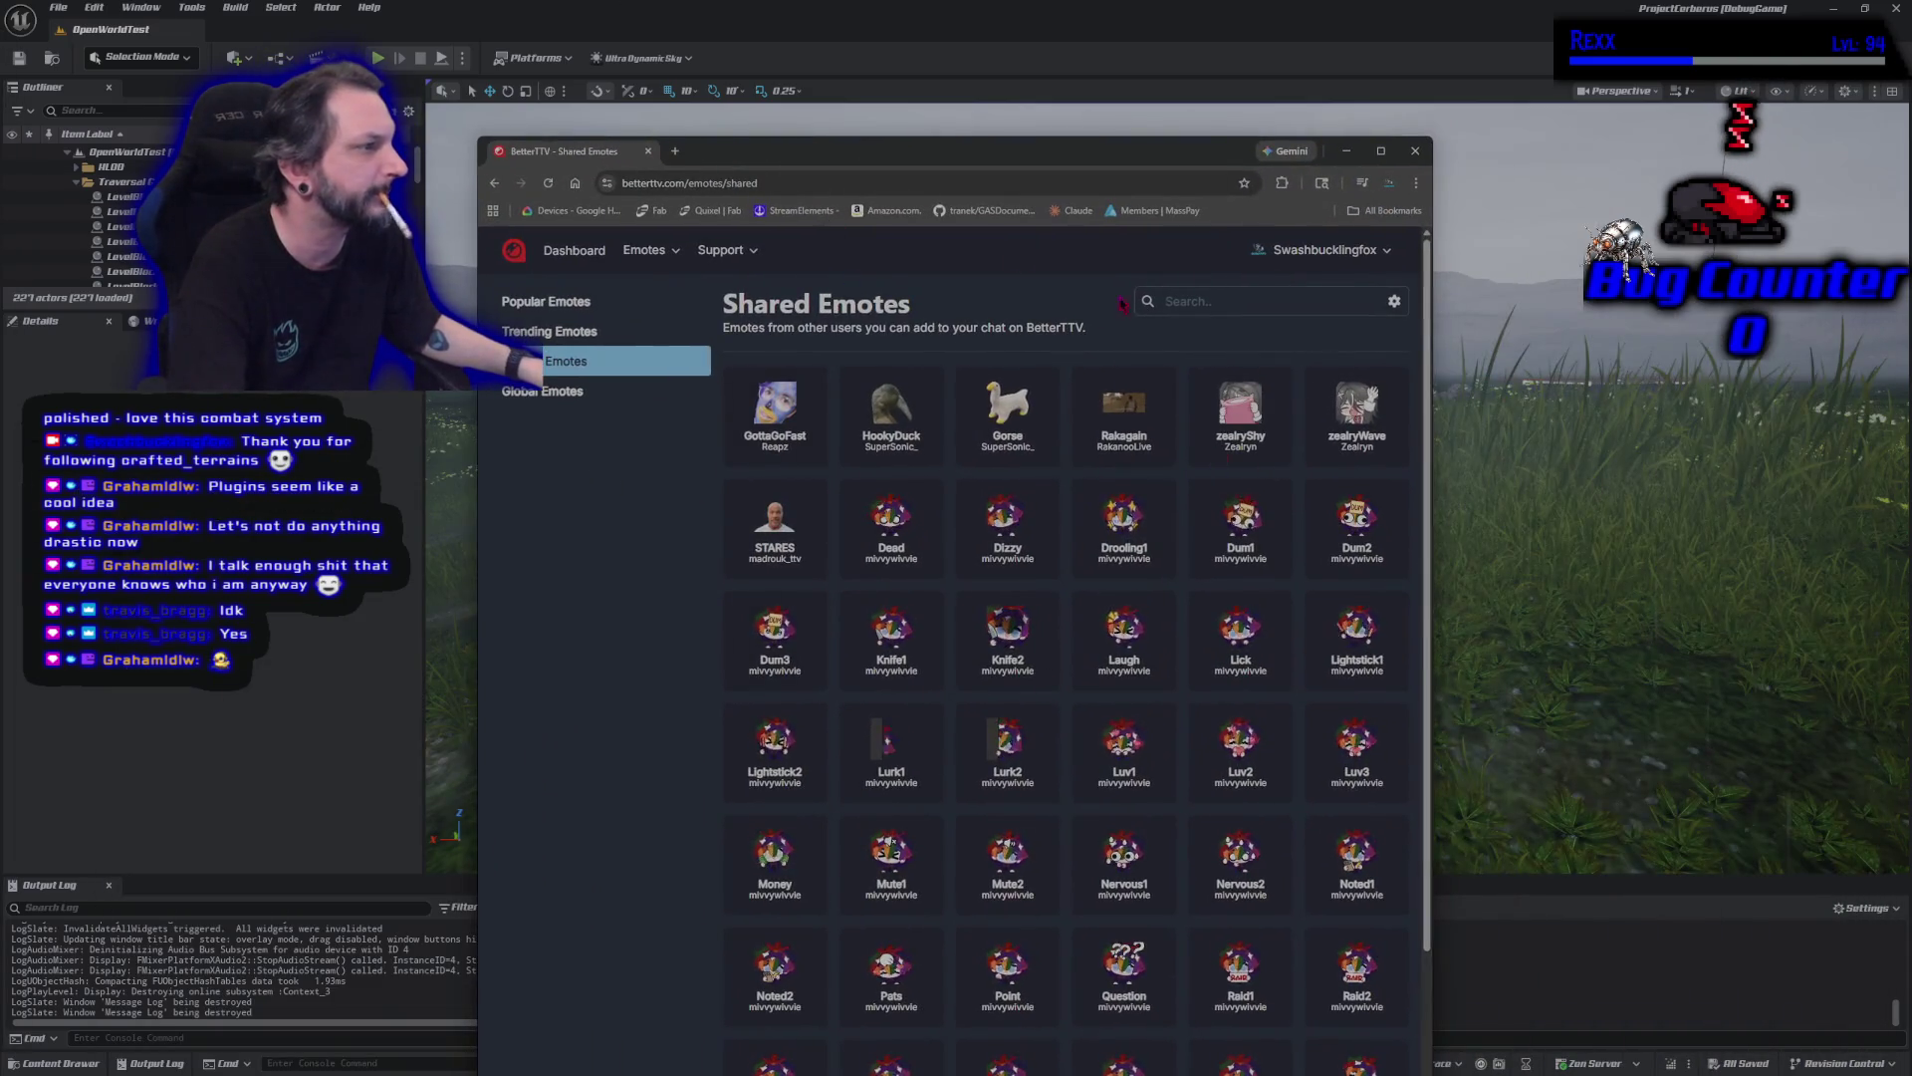
Move the BetterTTV Shared Emotes window aside and switch back to the Unreal Editor viewport.
left_click(1280, 301)
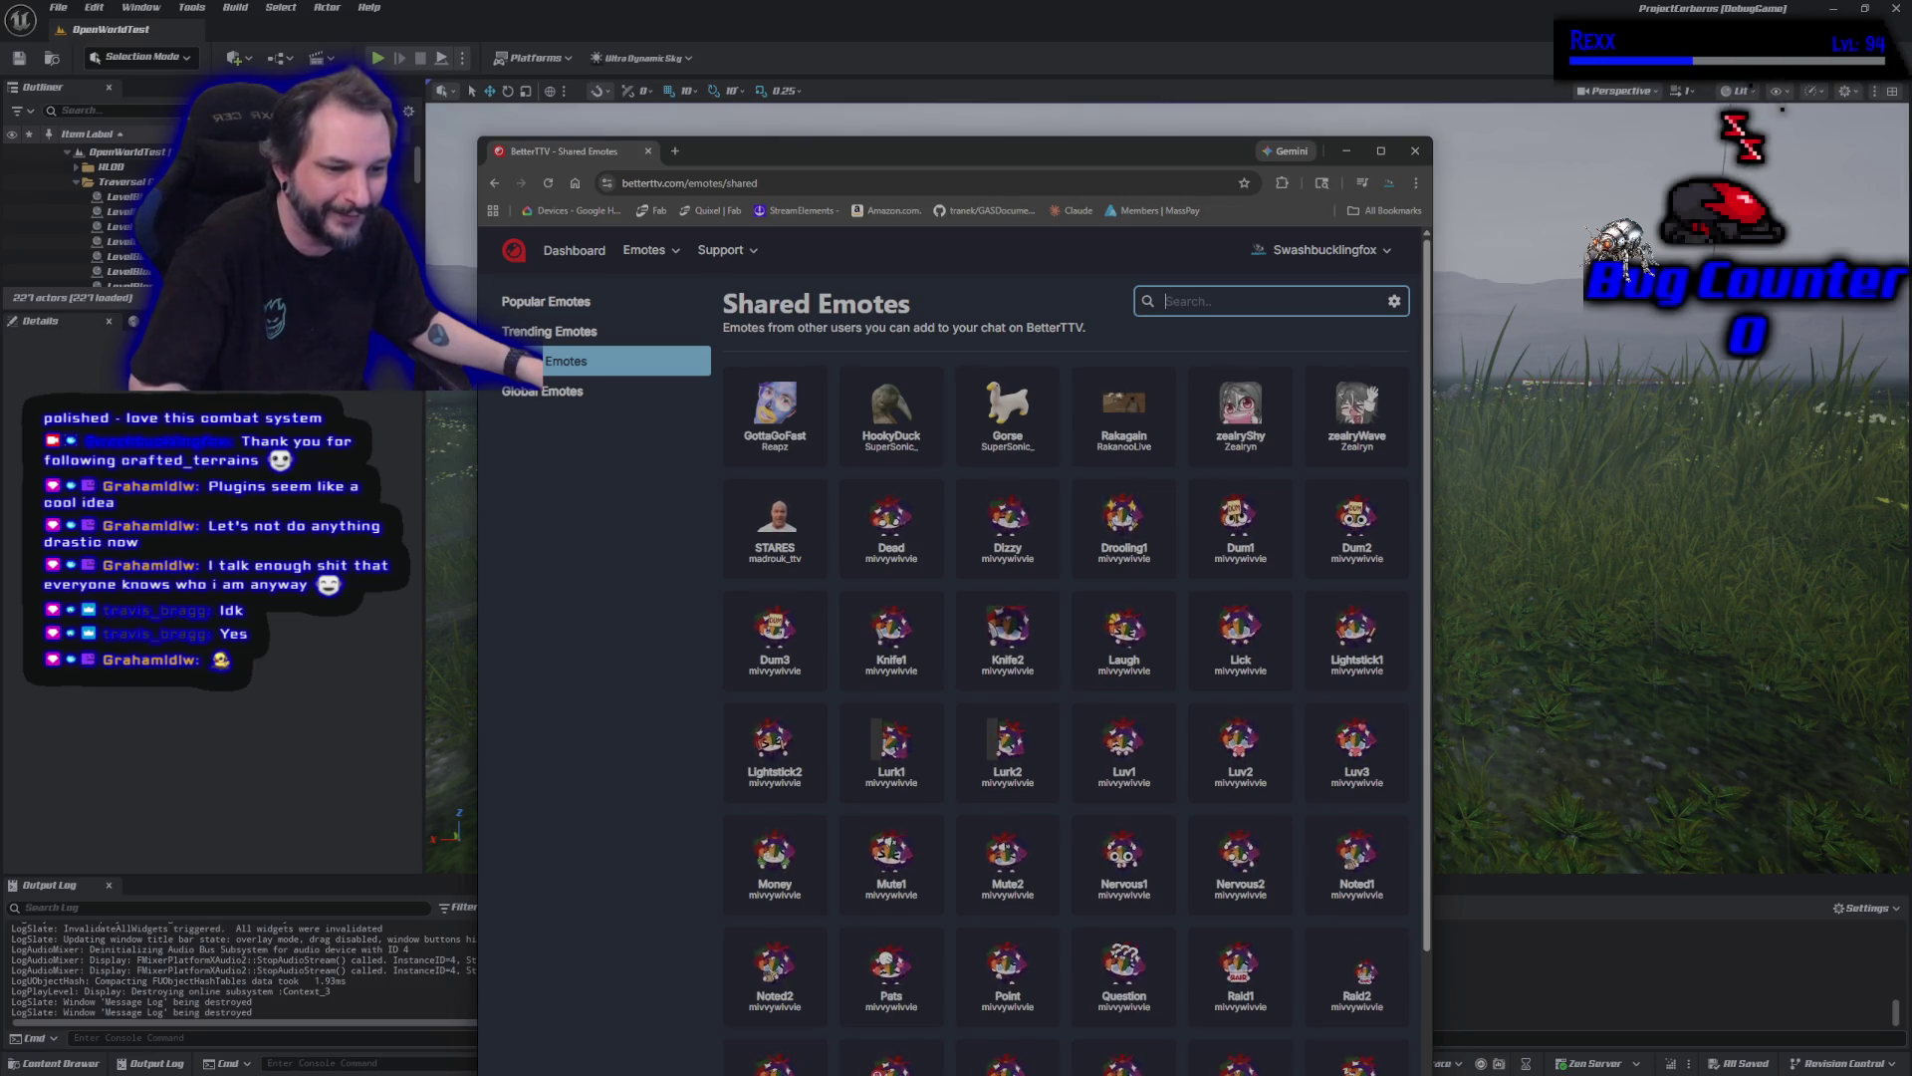
left_click_drag(852, 160, 857, 140)
key("alt+Tab")
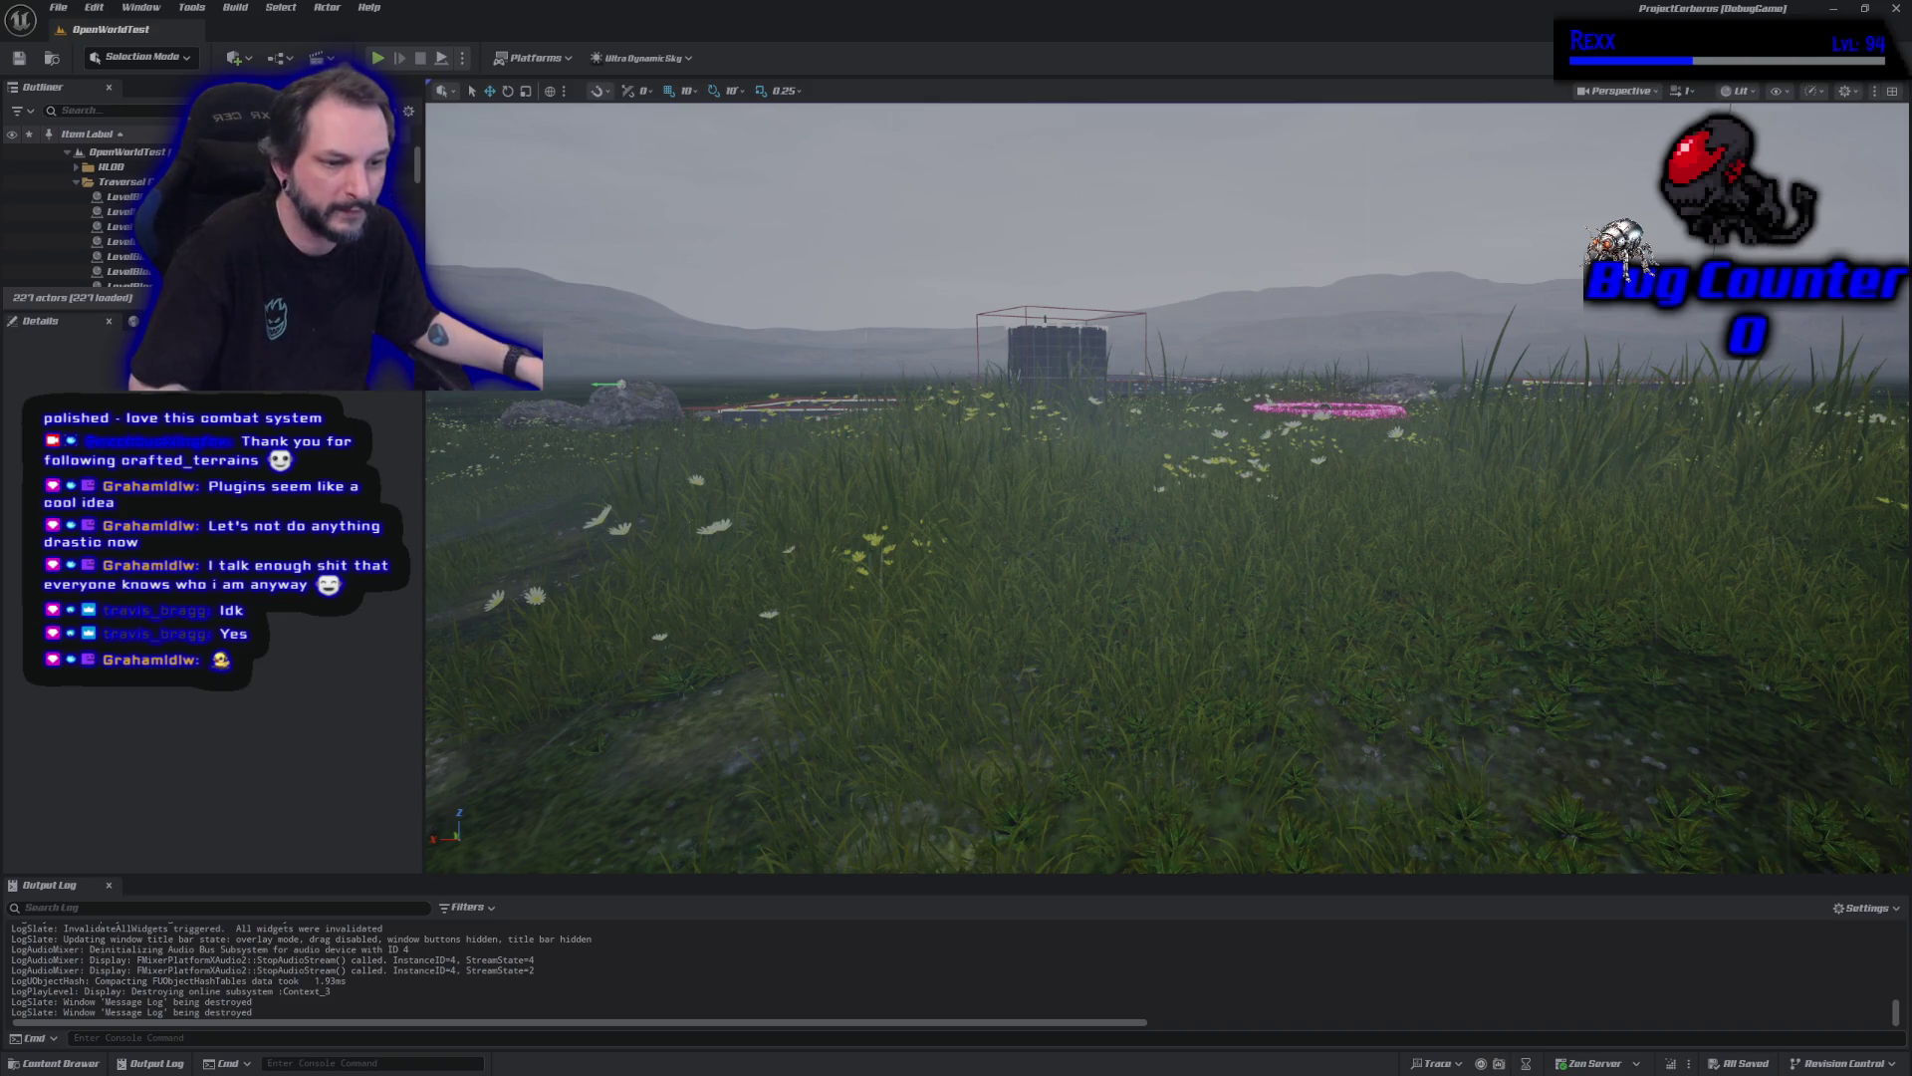
Close the ProjectCerberus Unreal Editor and then the Rider window.
left_click(1894, 9)
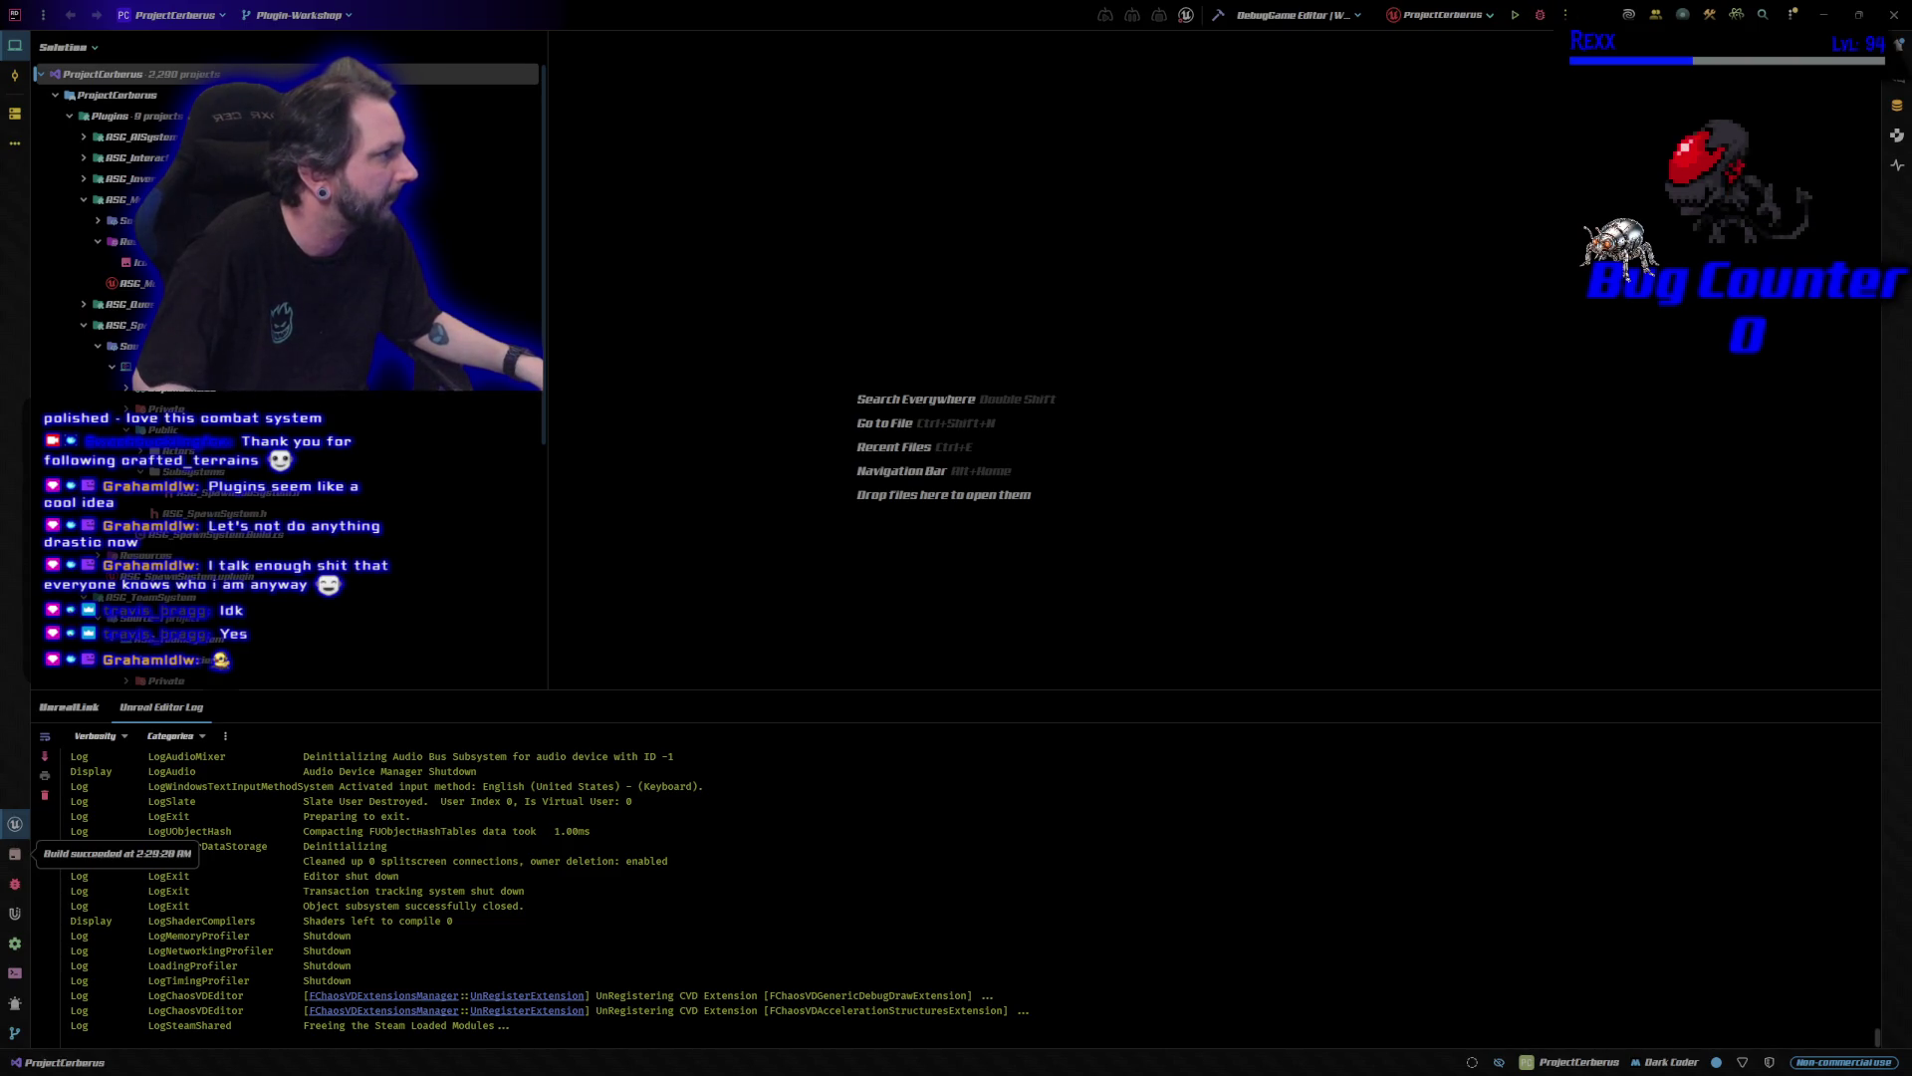
left_click(1893, 13)
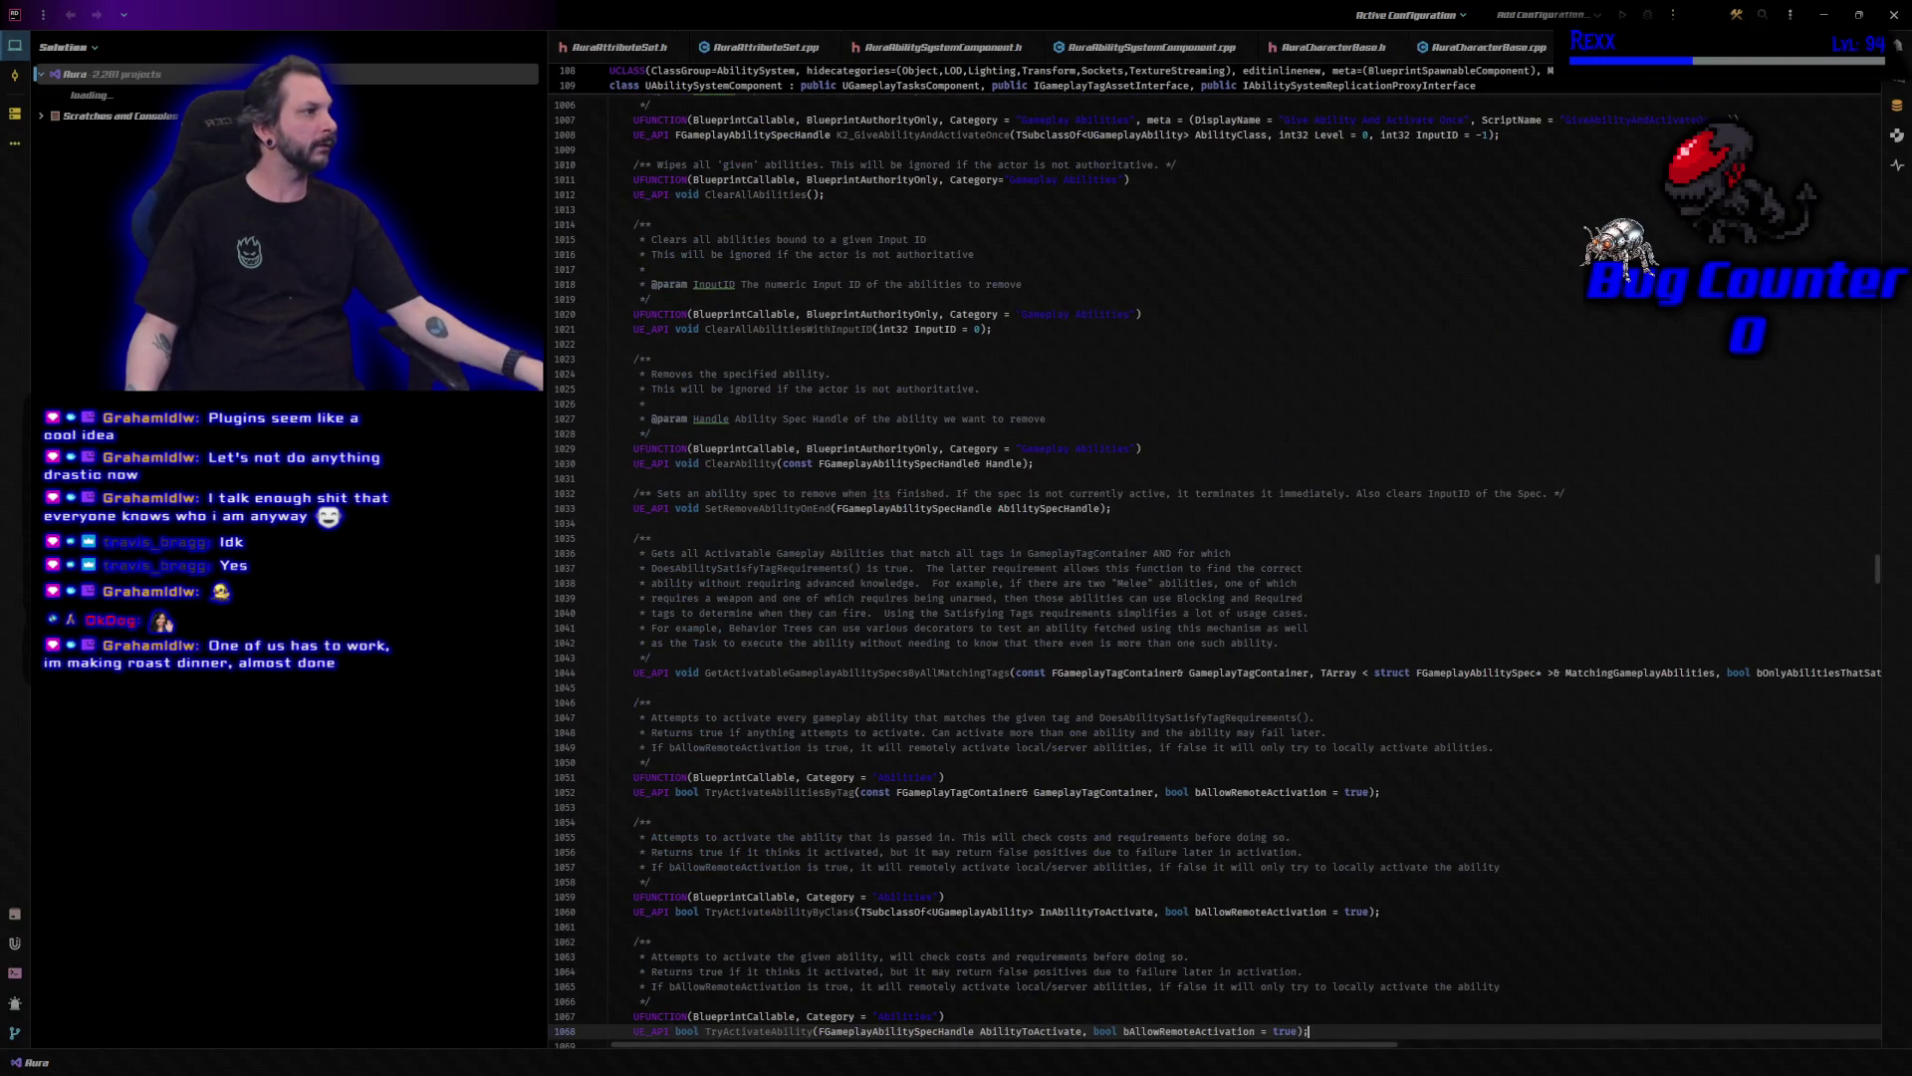
Close the AuraAbilitySystemComponent.h/.cpp and AuraCharacterBase.h tabs, then debug-launch Aura in the Unreal Editor.
middle_click(930, 58)
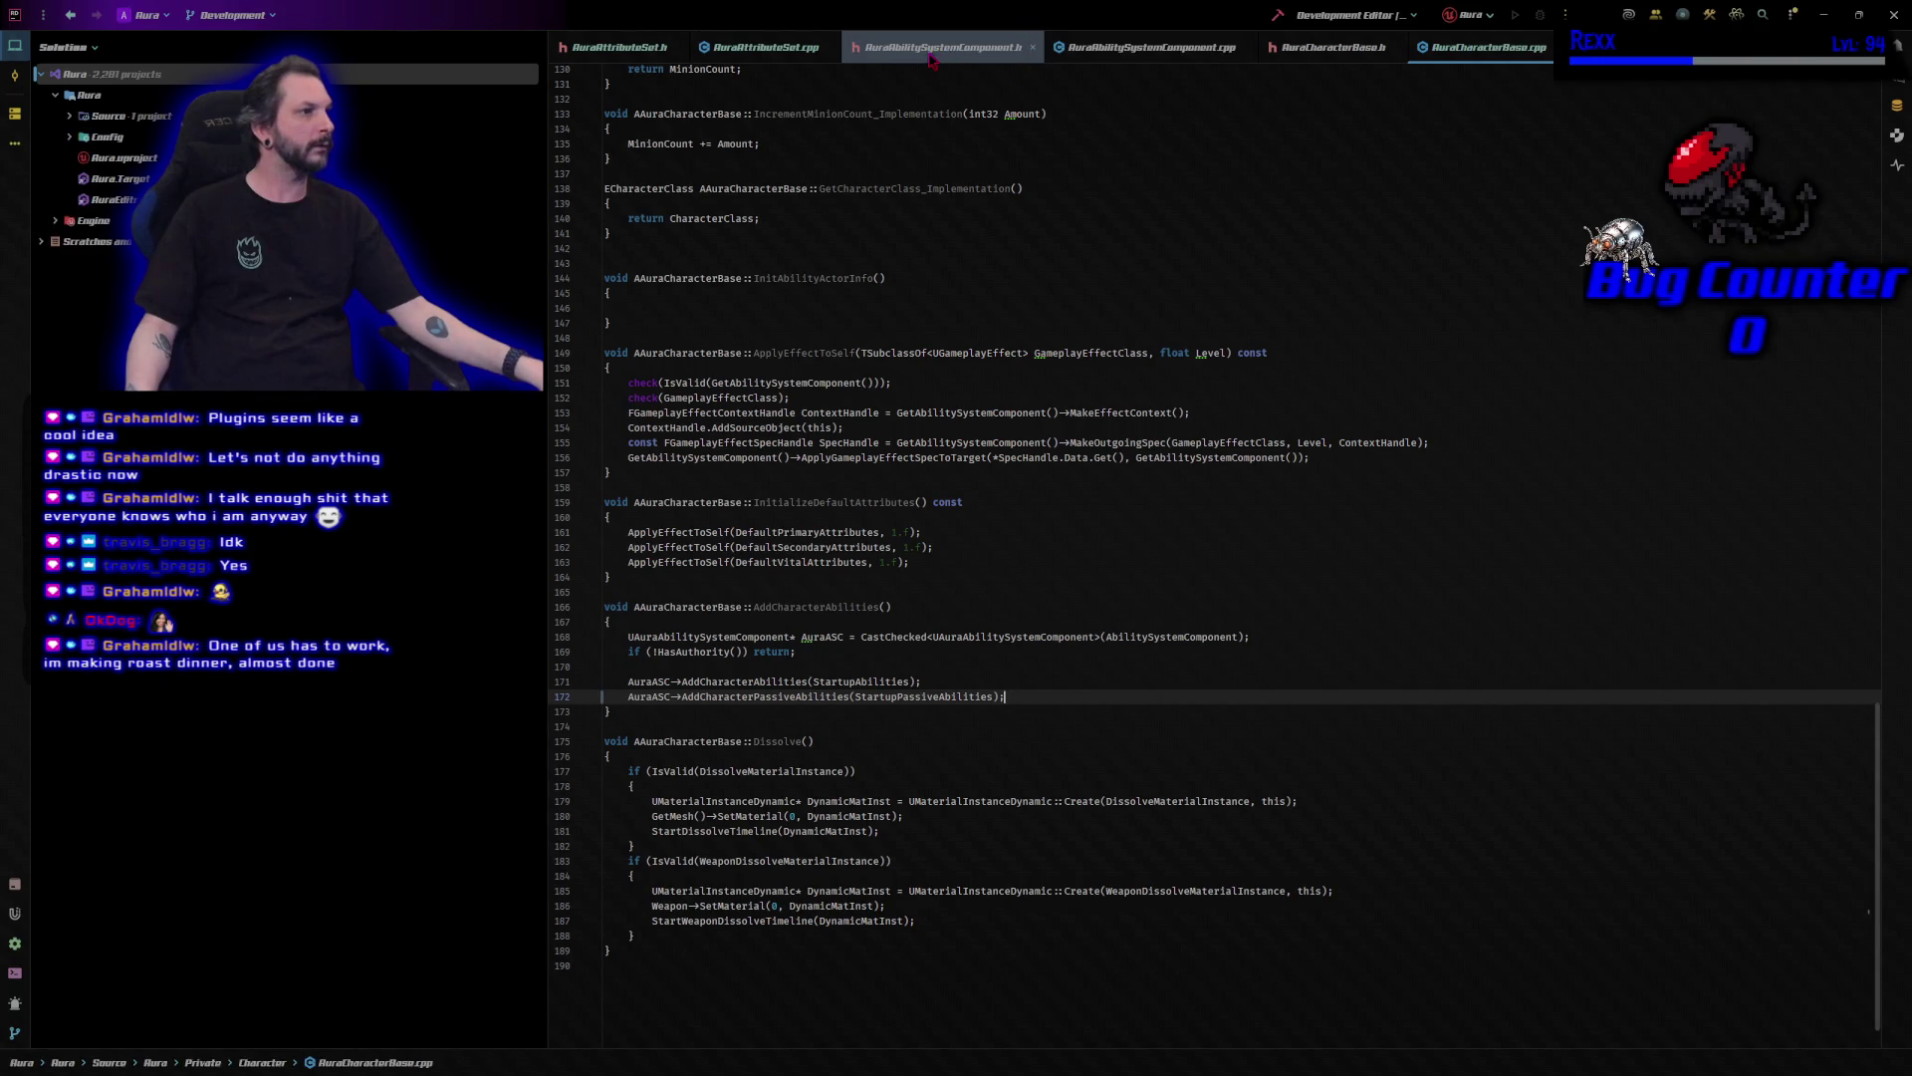
middle_click(929, 58)
middle_click(930, 59)
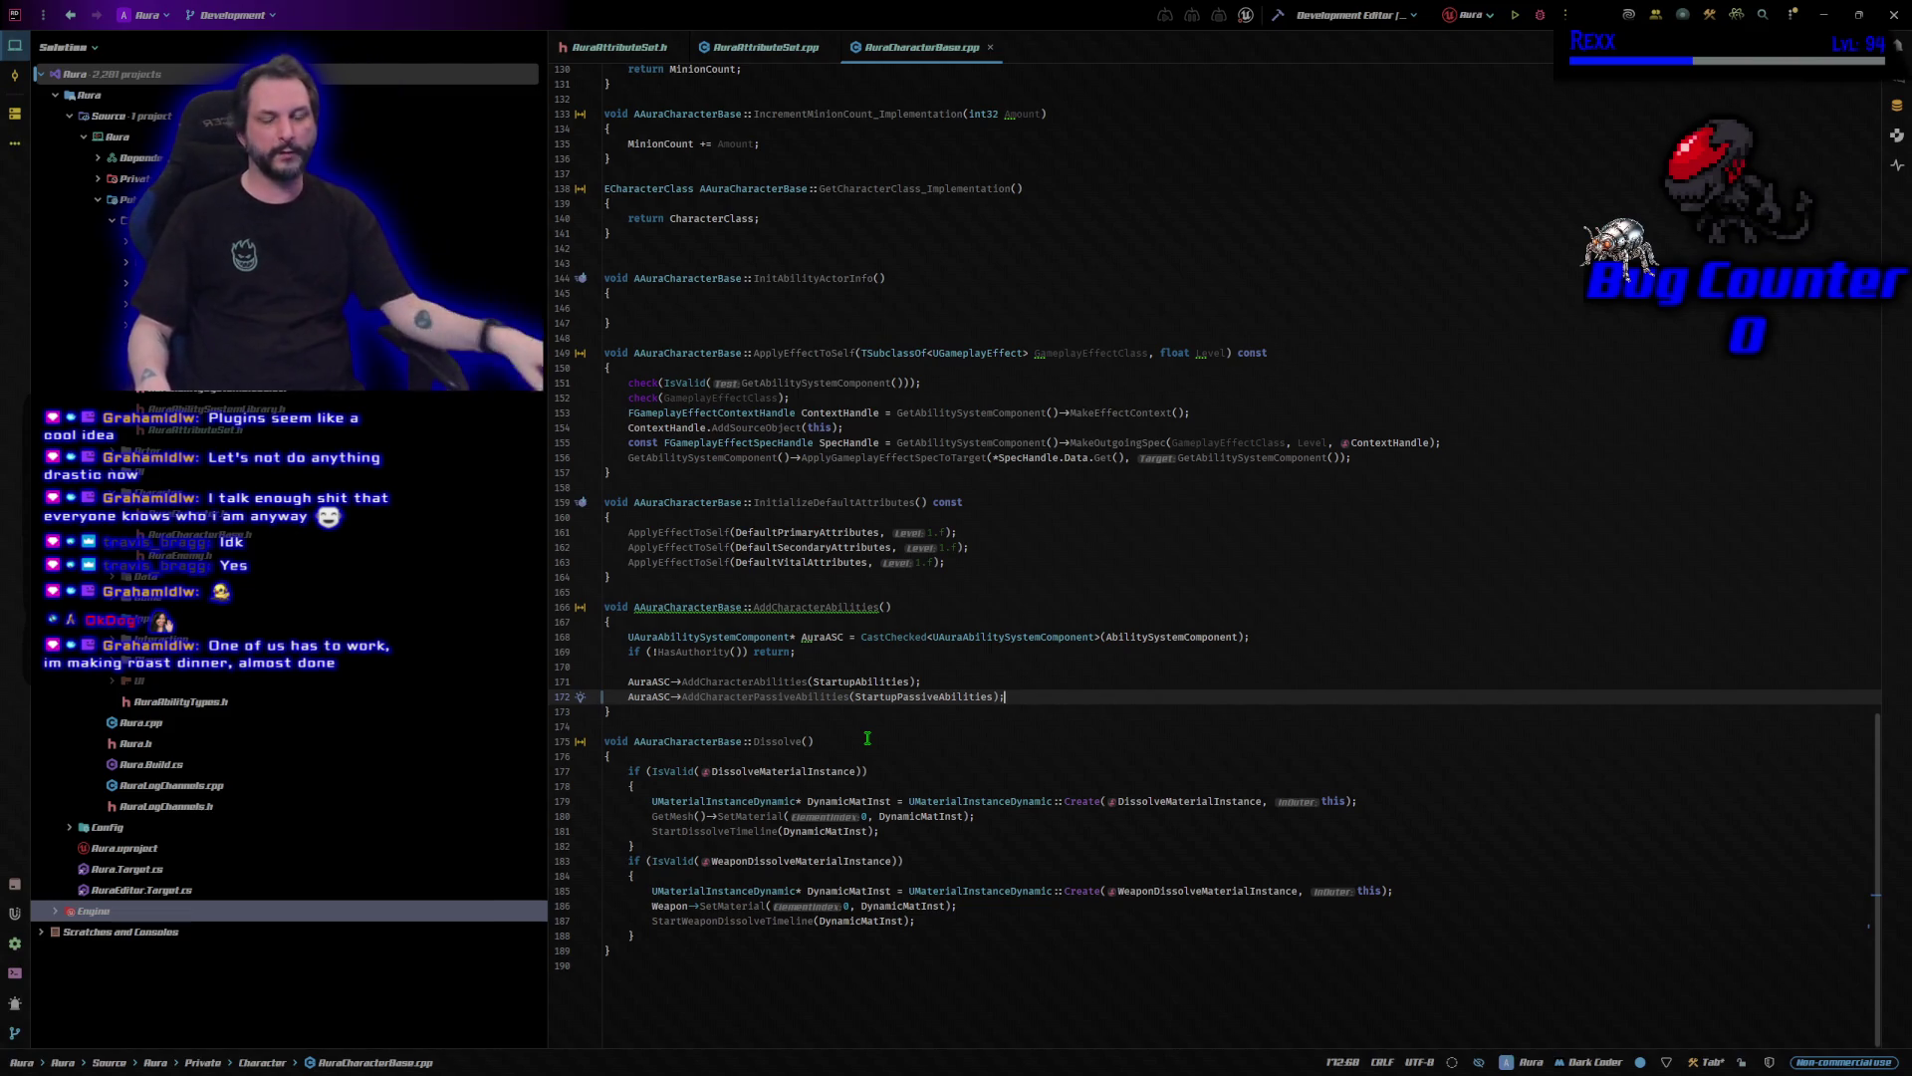
left_click(1514, 15)
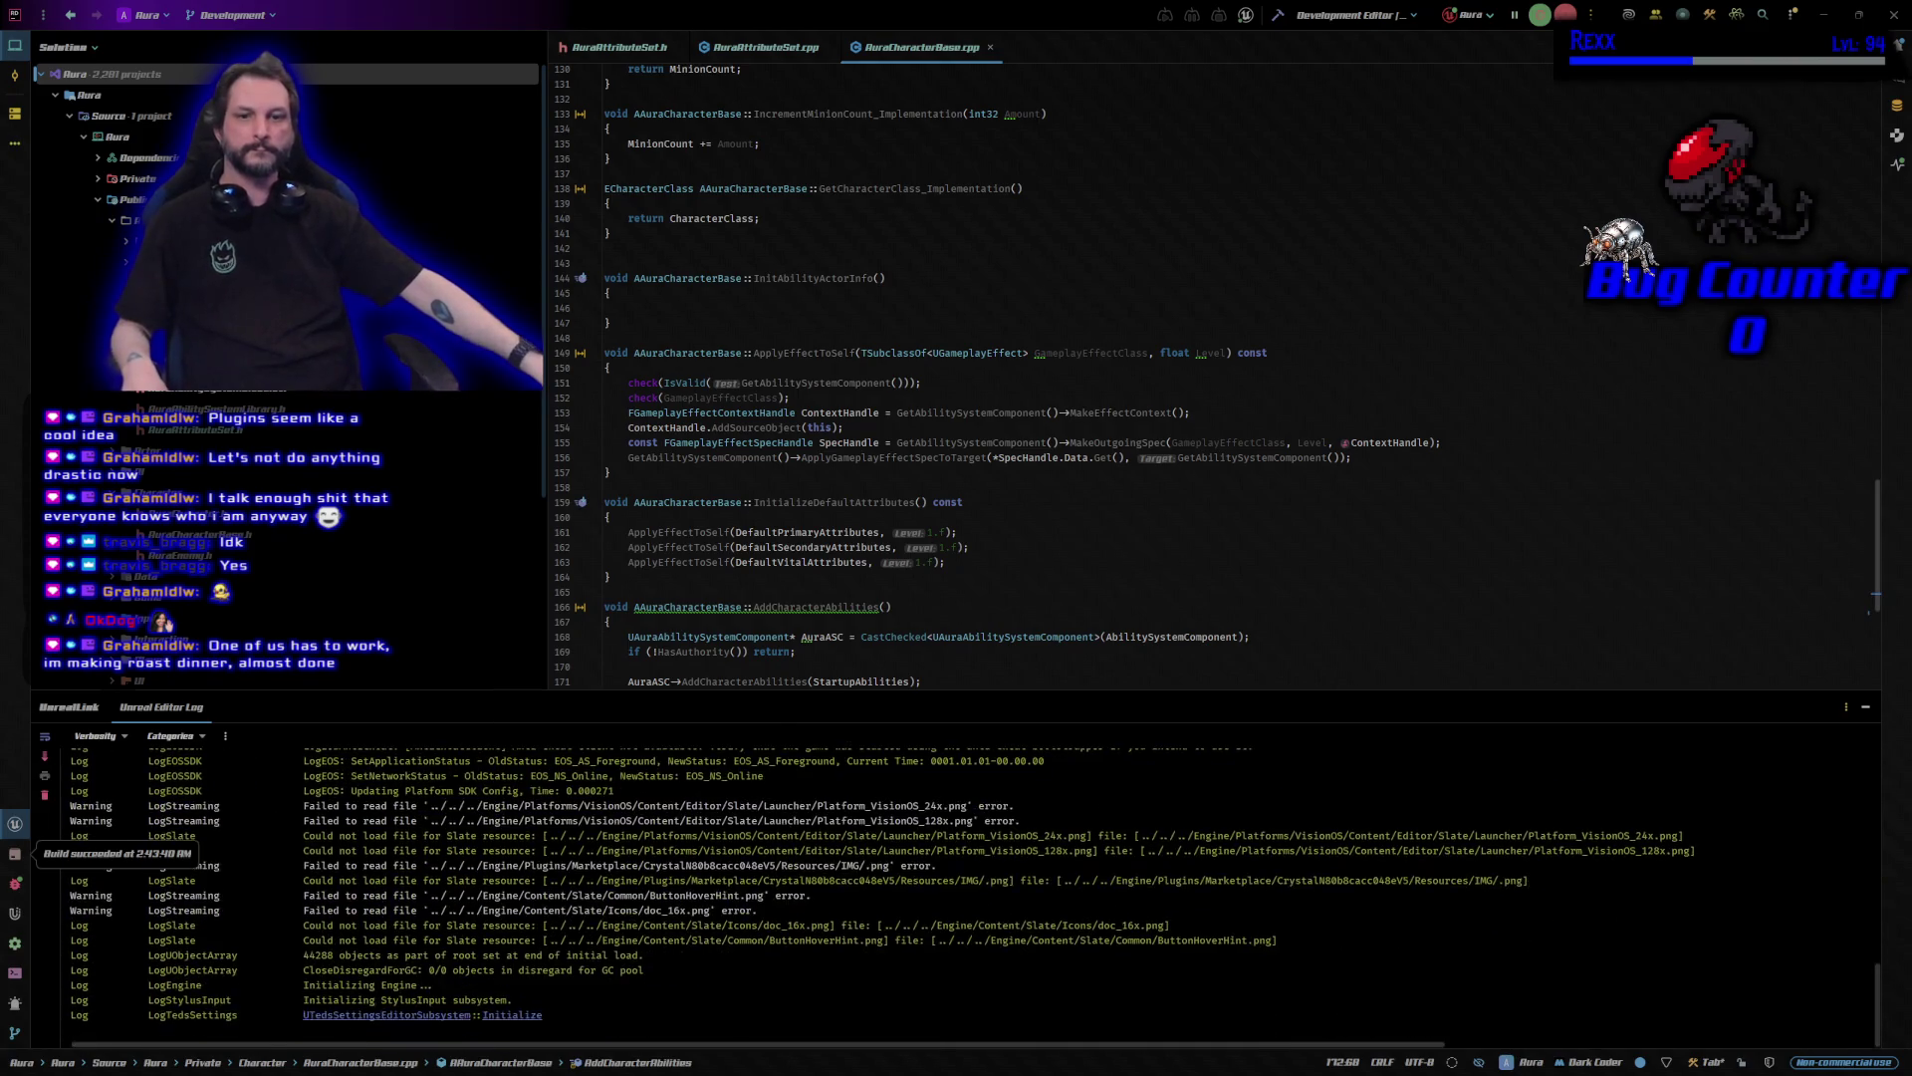
left_click_drag(1447, 416, 1371, 379)
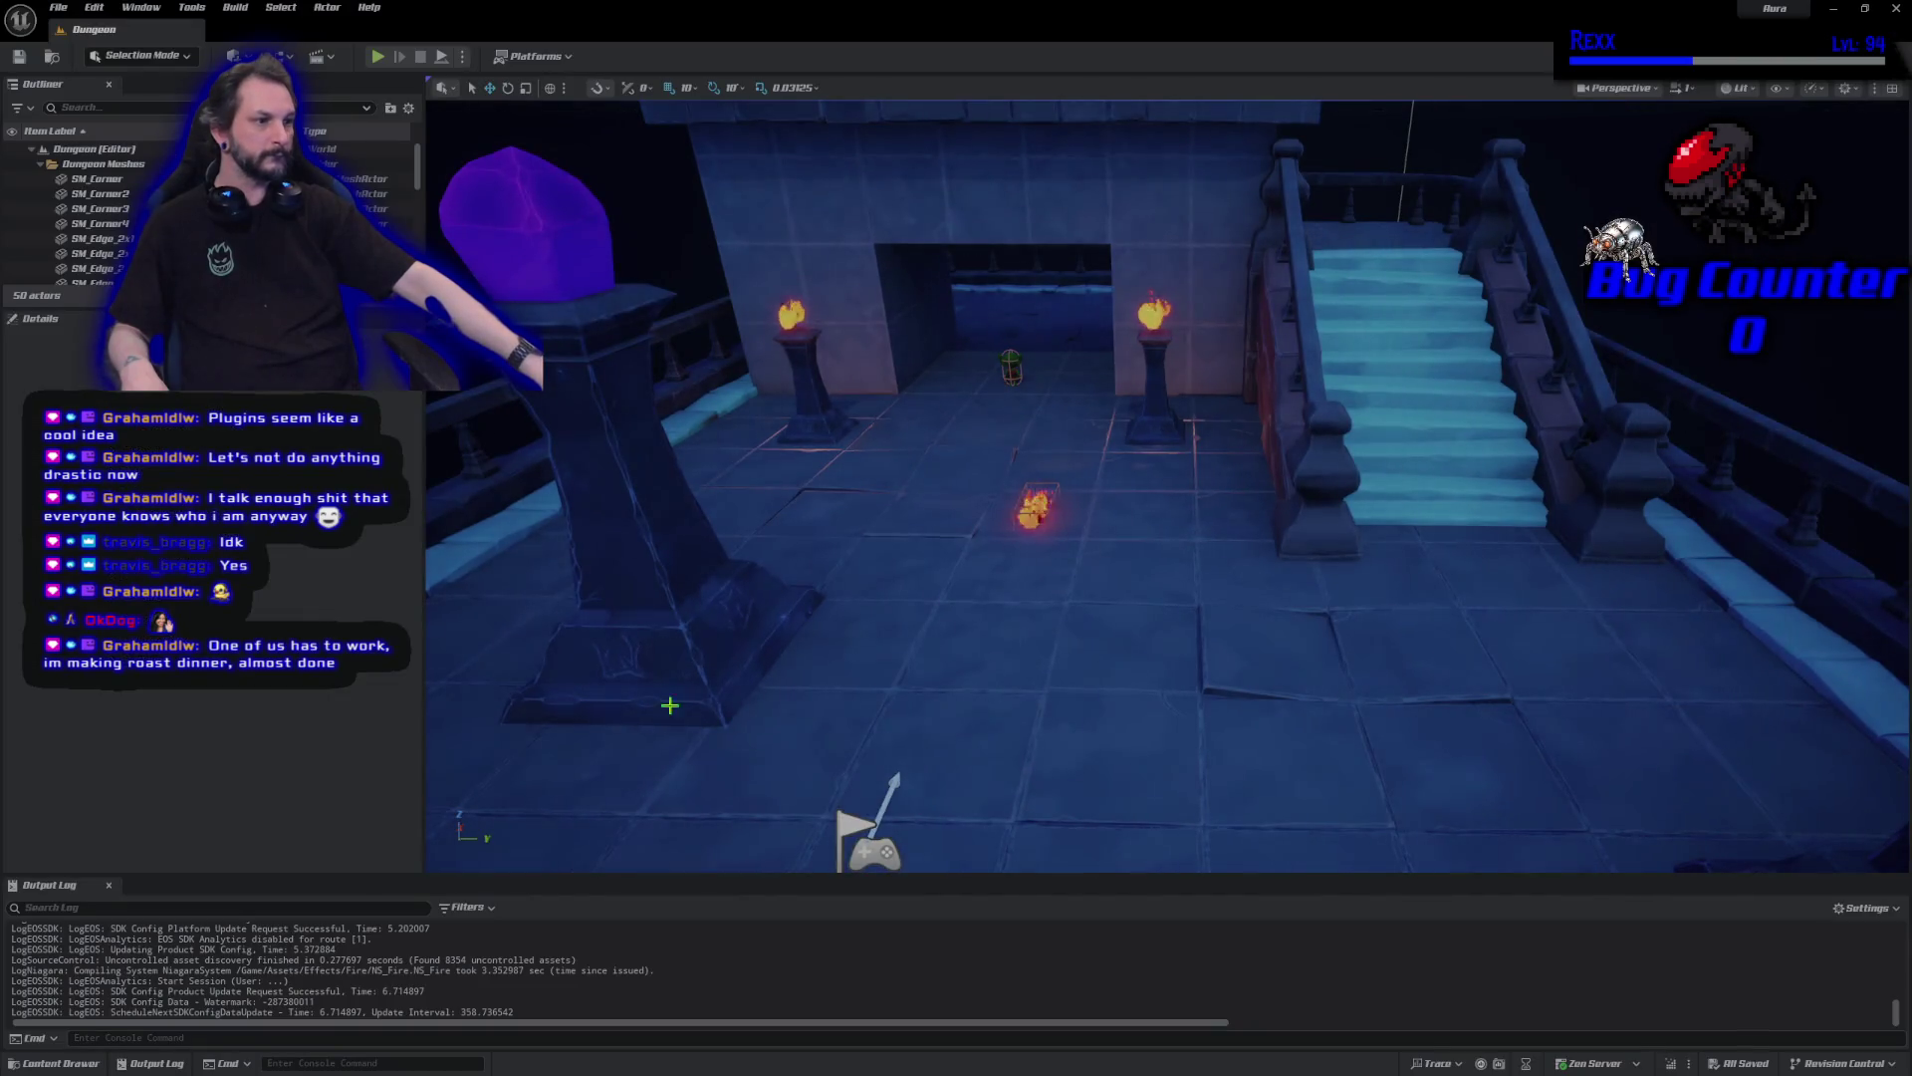
Play the Dungeon level with Alt+P, fire three firebolts at the goblin, then stop the session.
left_click_drag(1165, 488, 1136, 414)
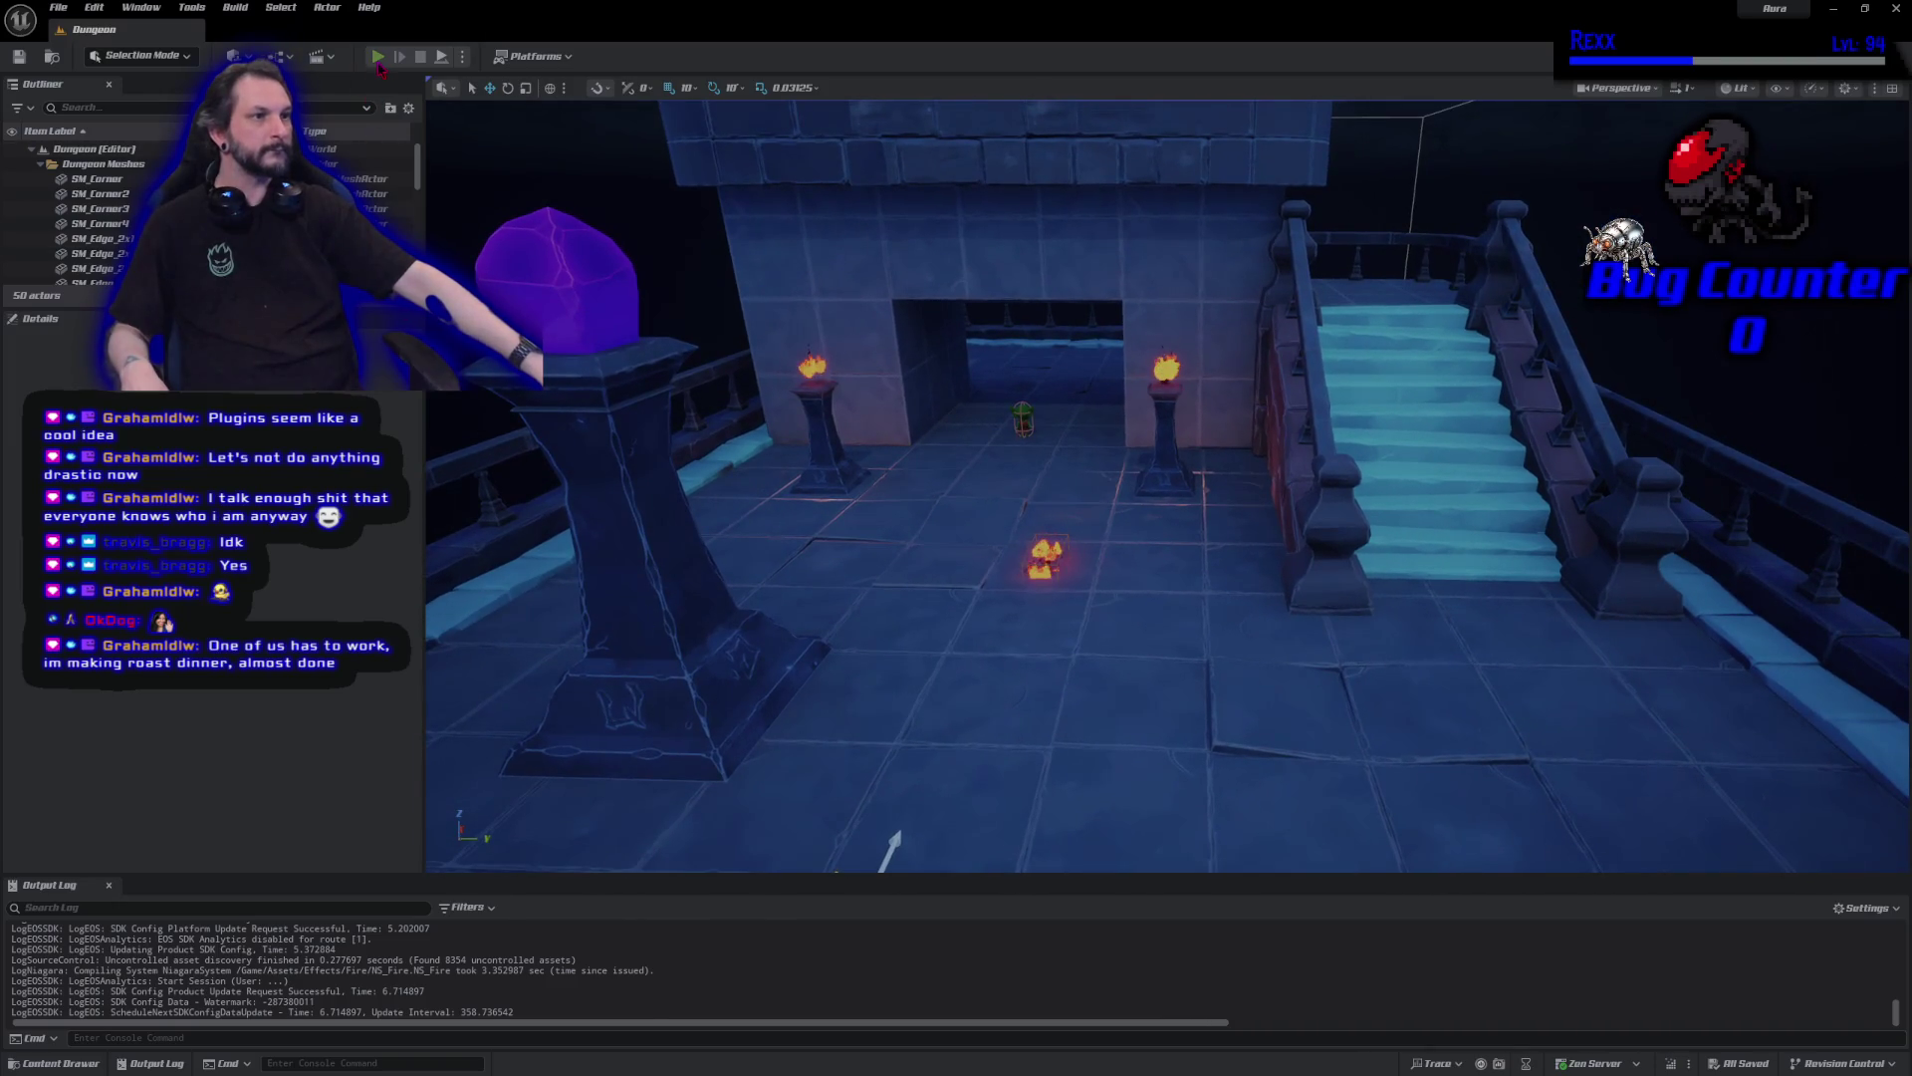
key("alt+p")
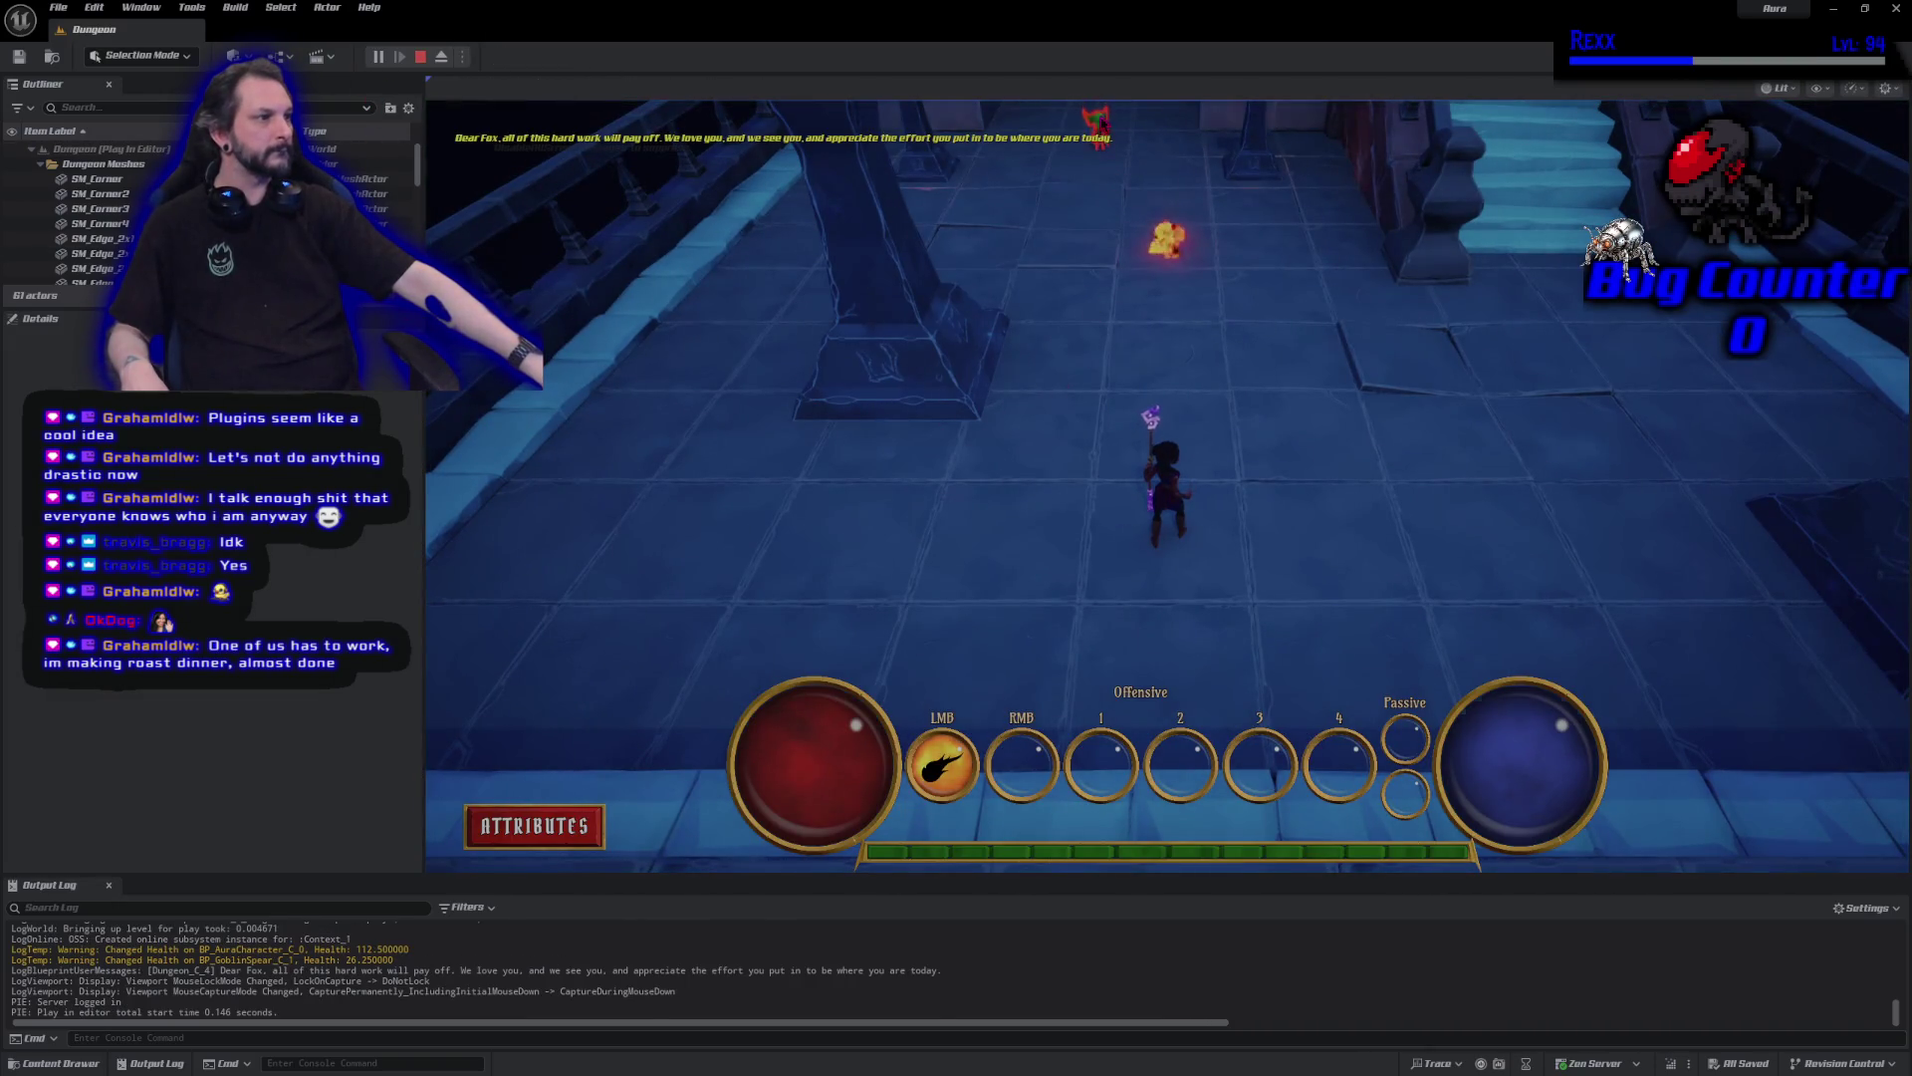
left_click(1122, 280)
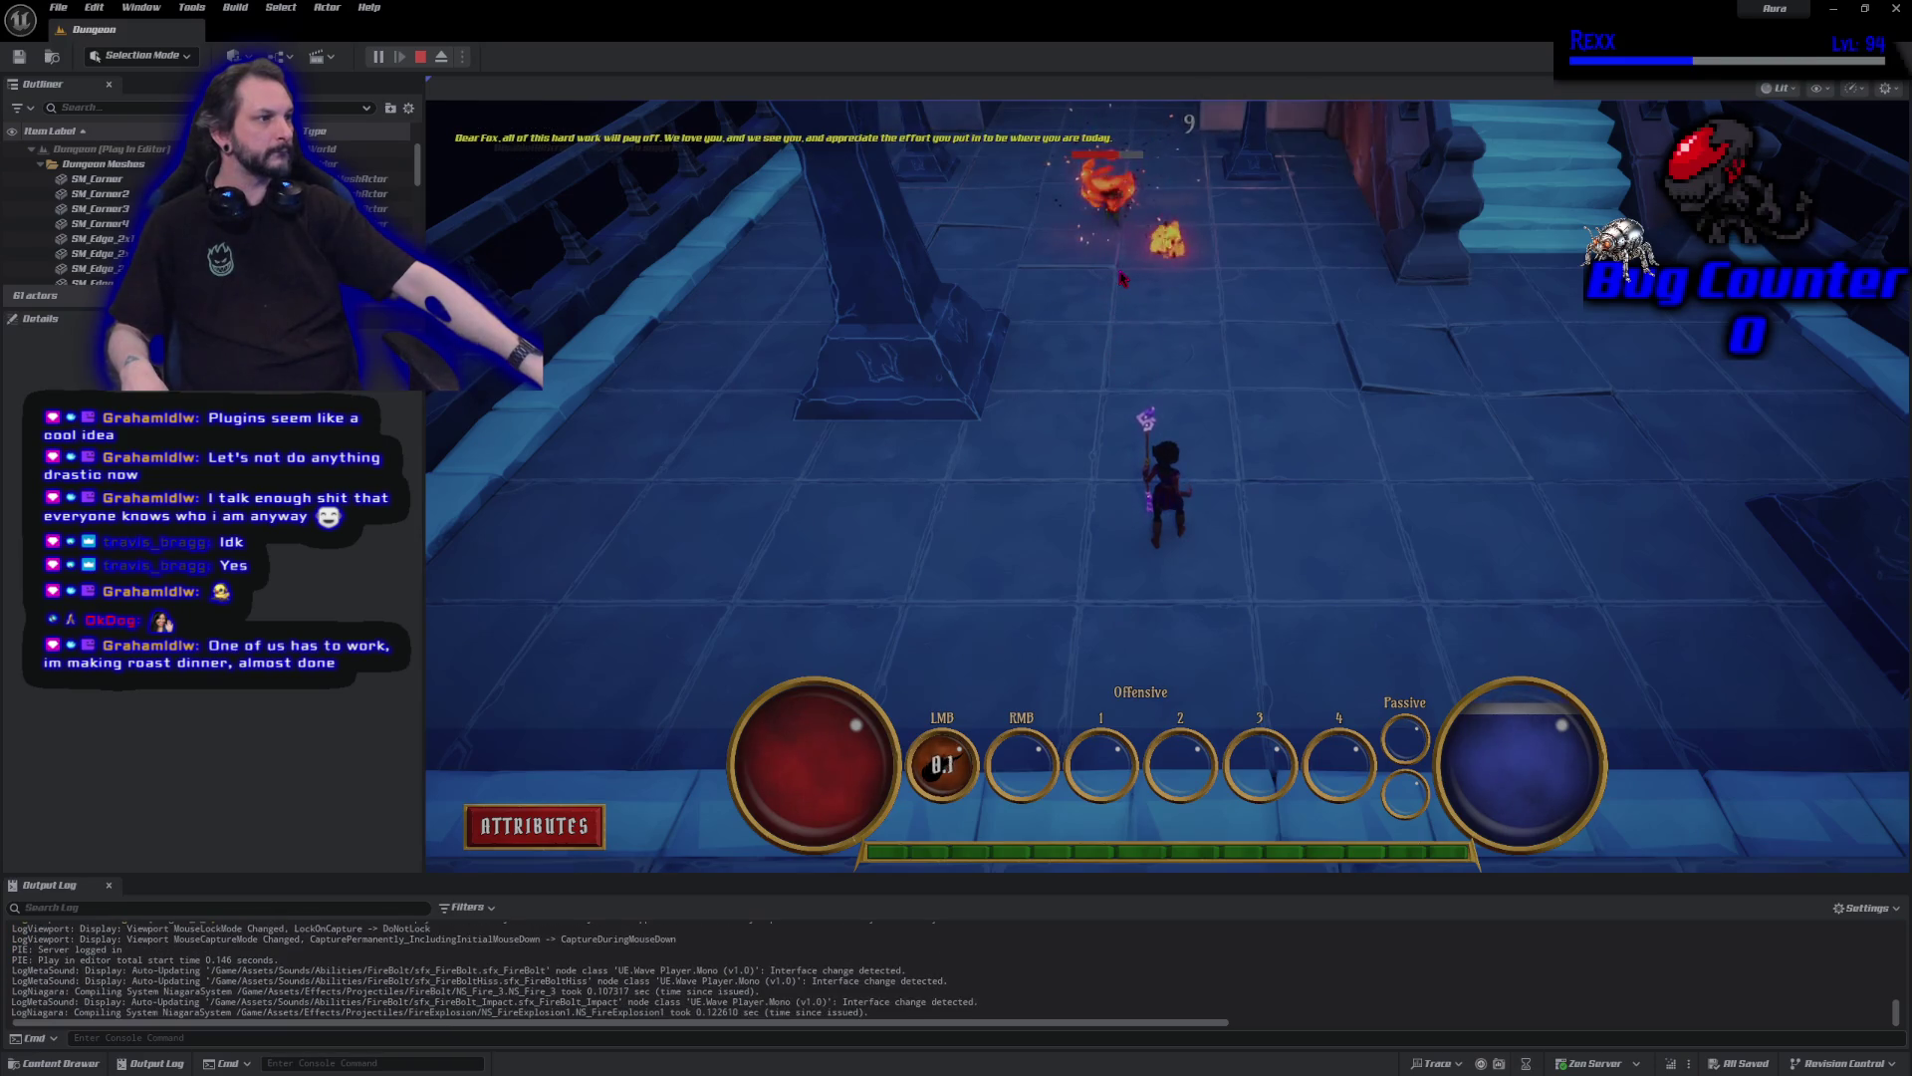
left_click(1120, 227)
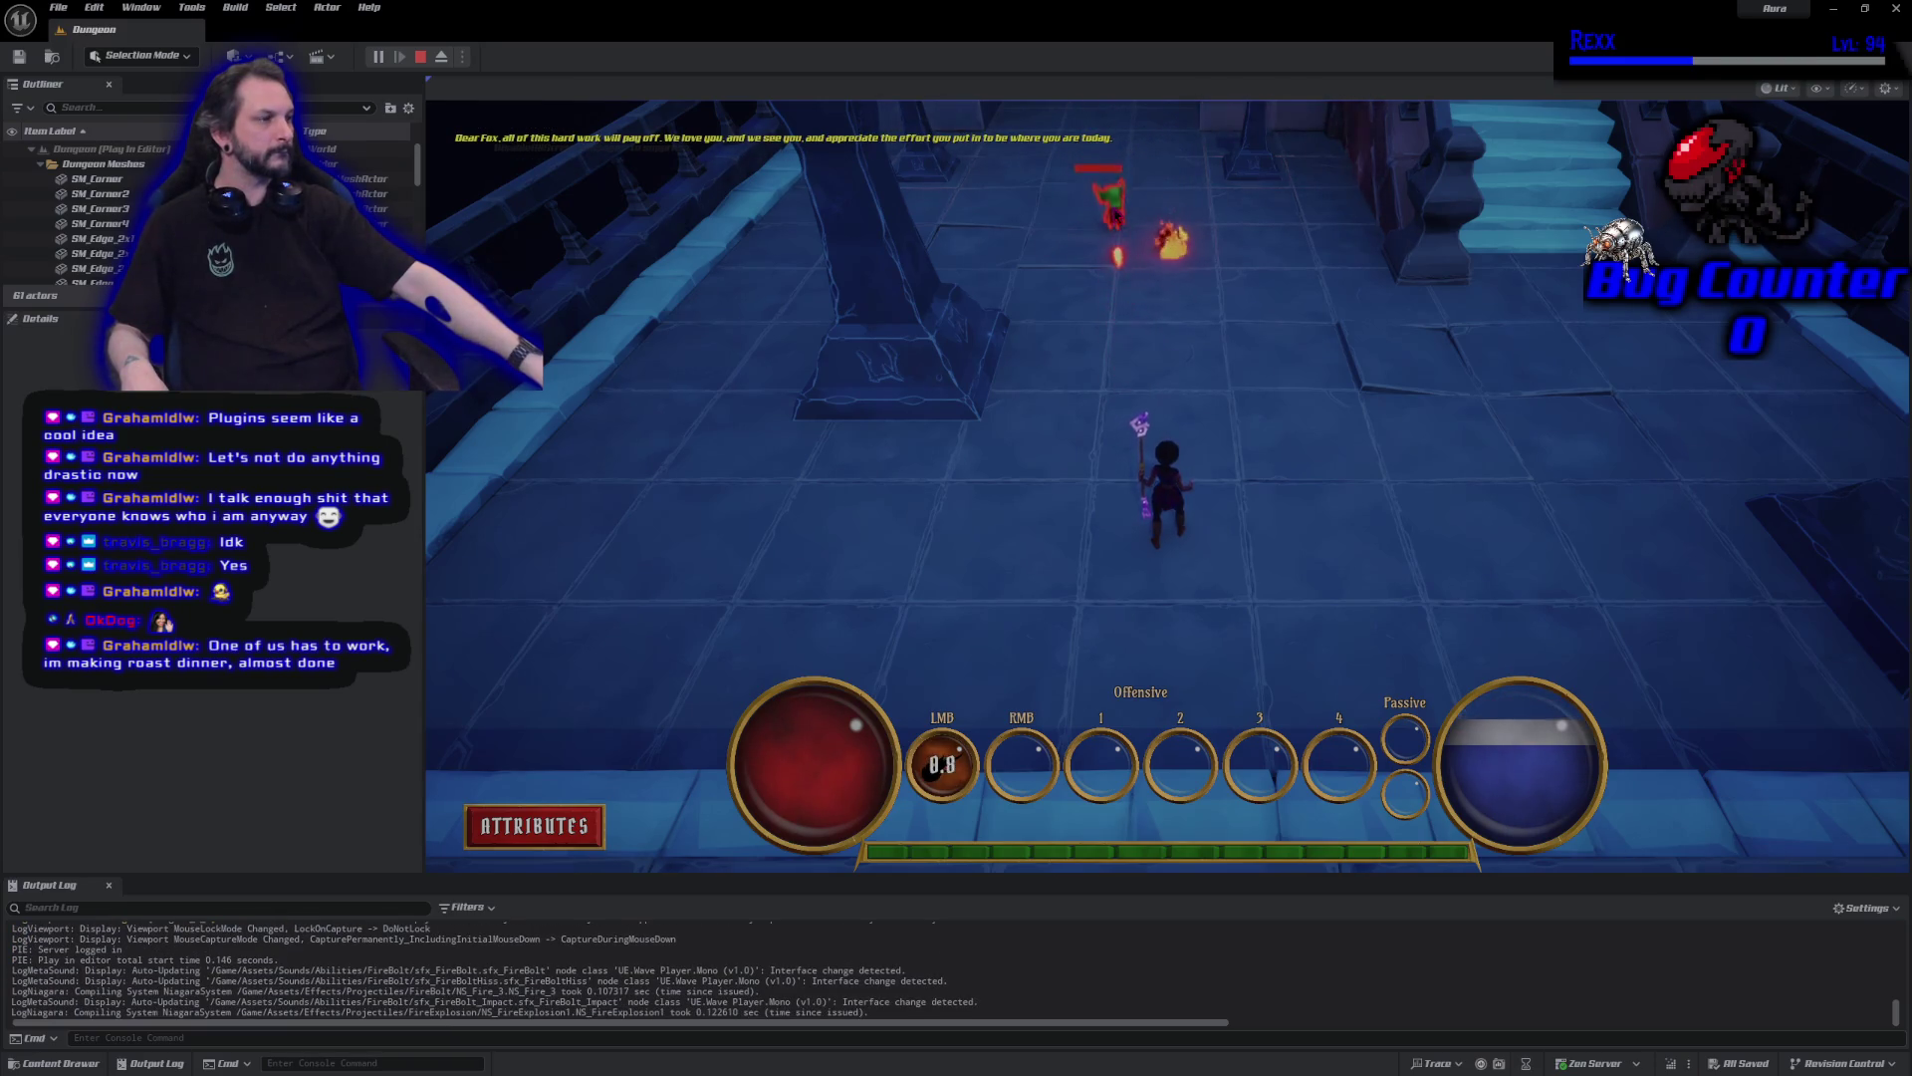
left_click(1117, 214)
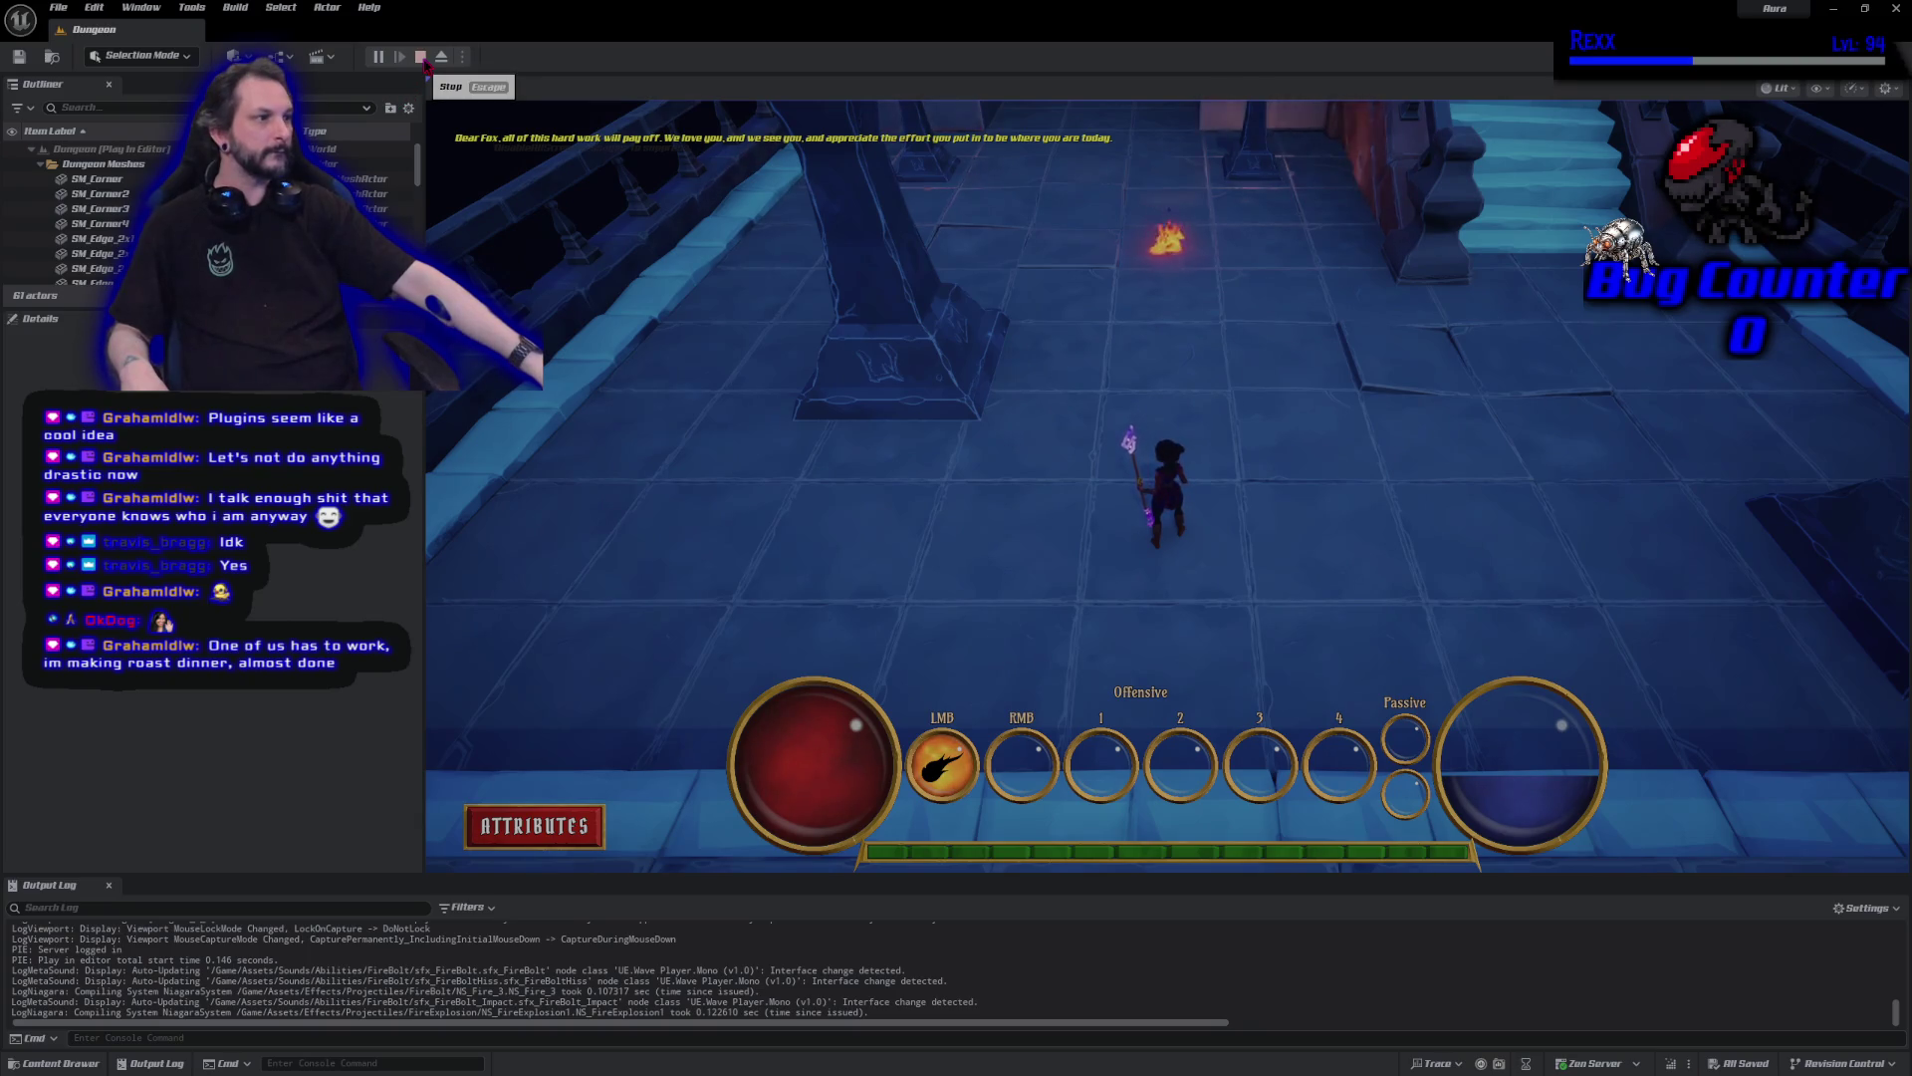
left_click(421, 58)
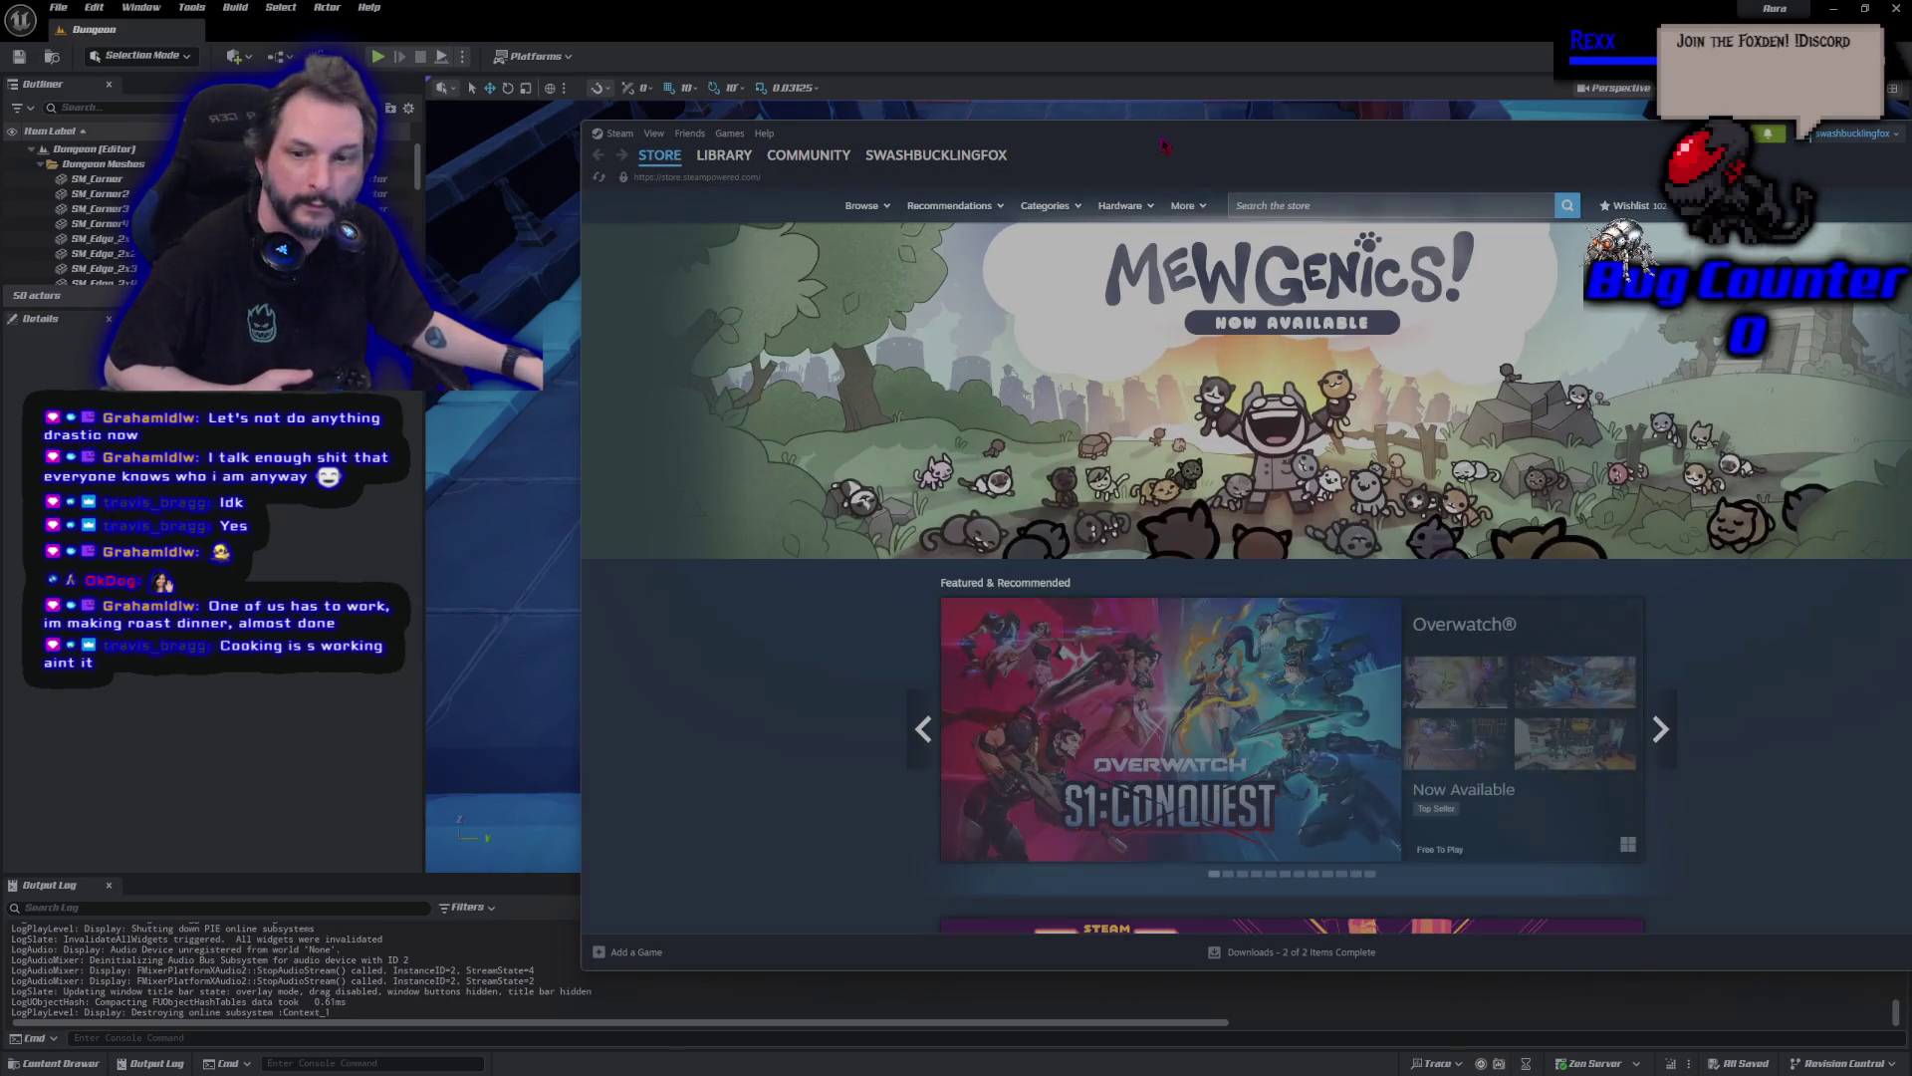
left_click_drag(1159, 146, 0, 150)
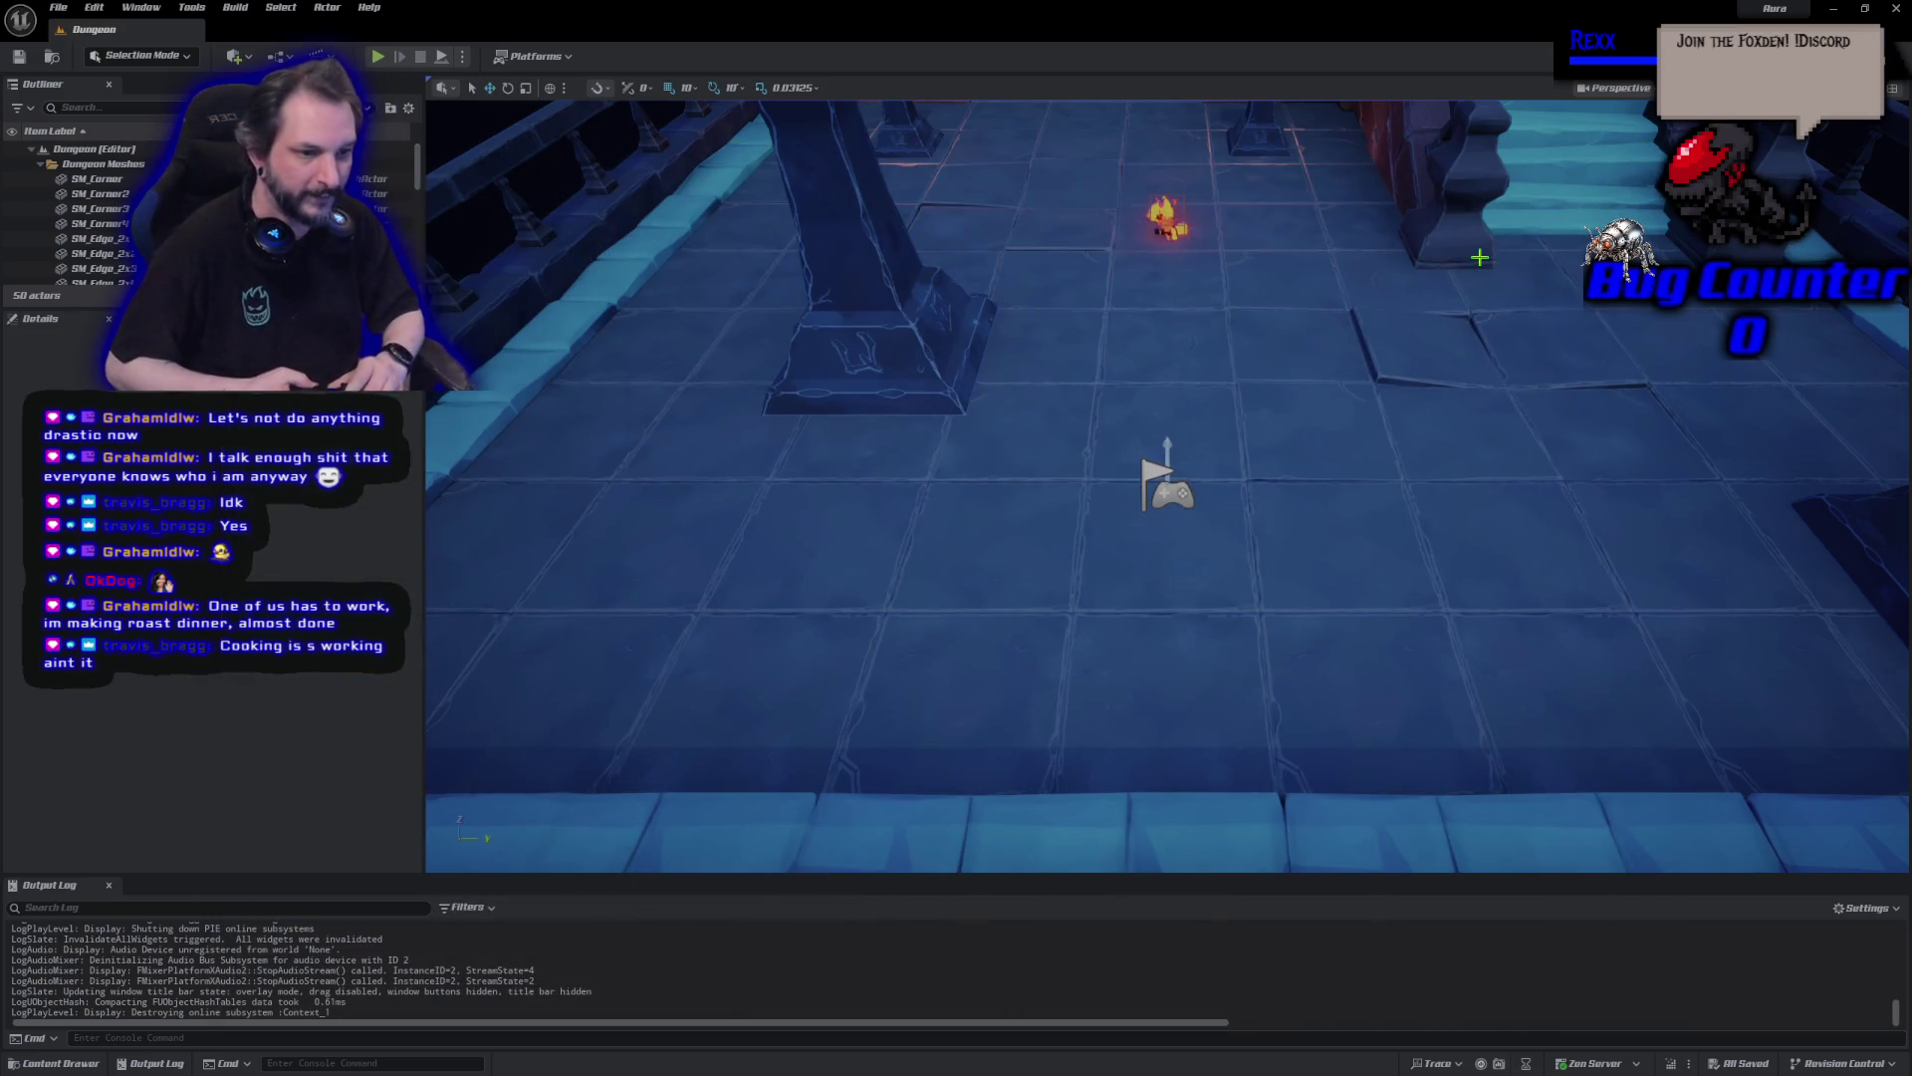
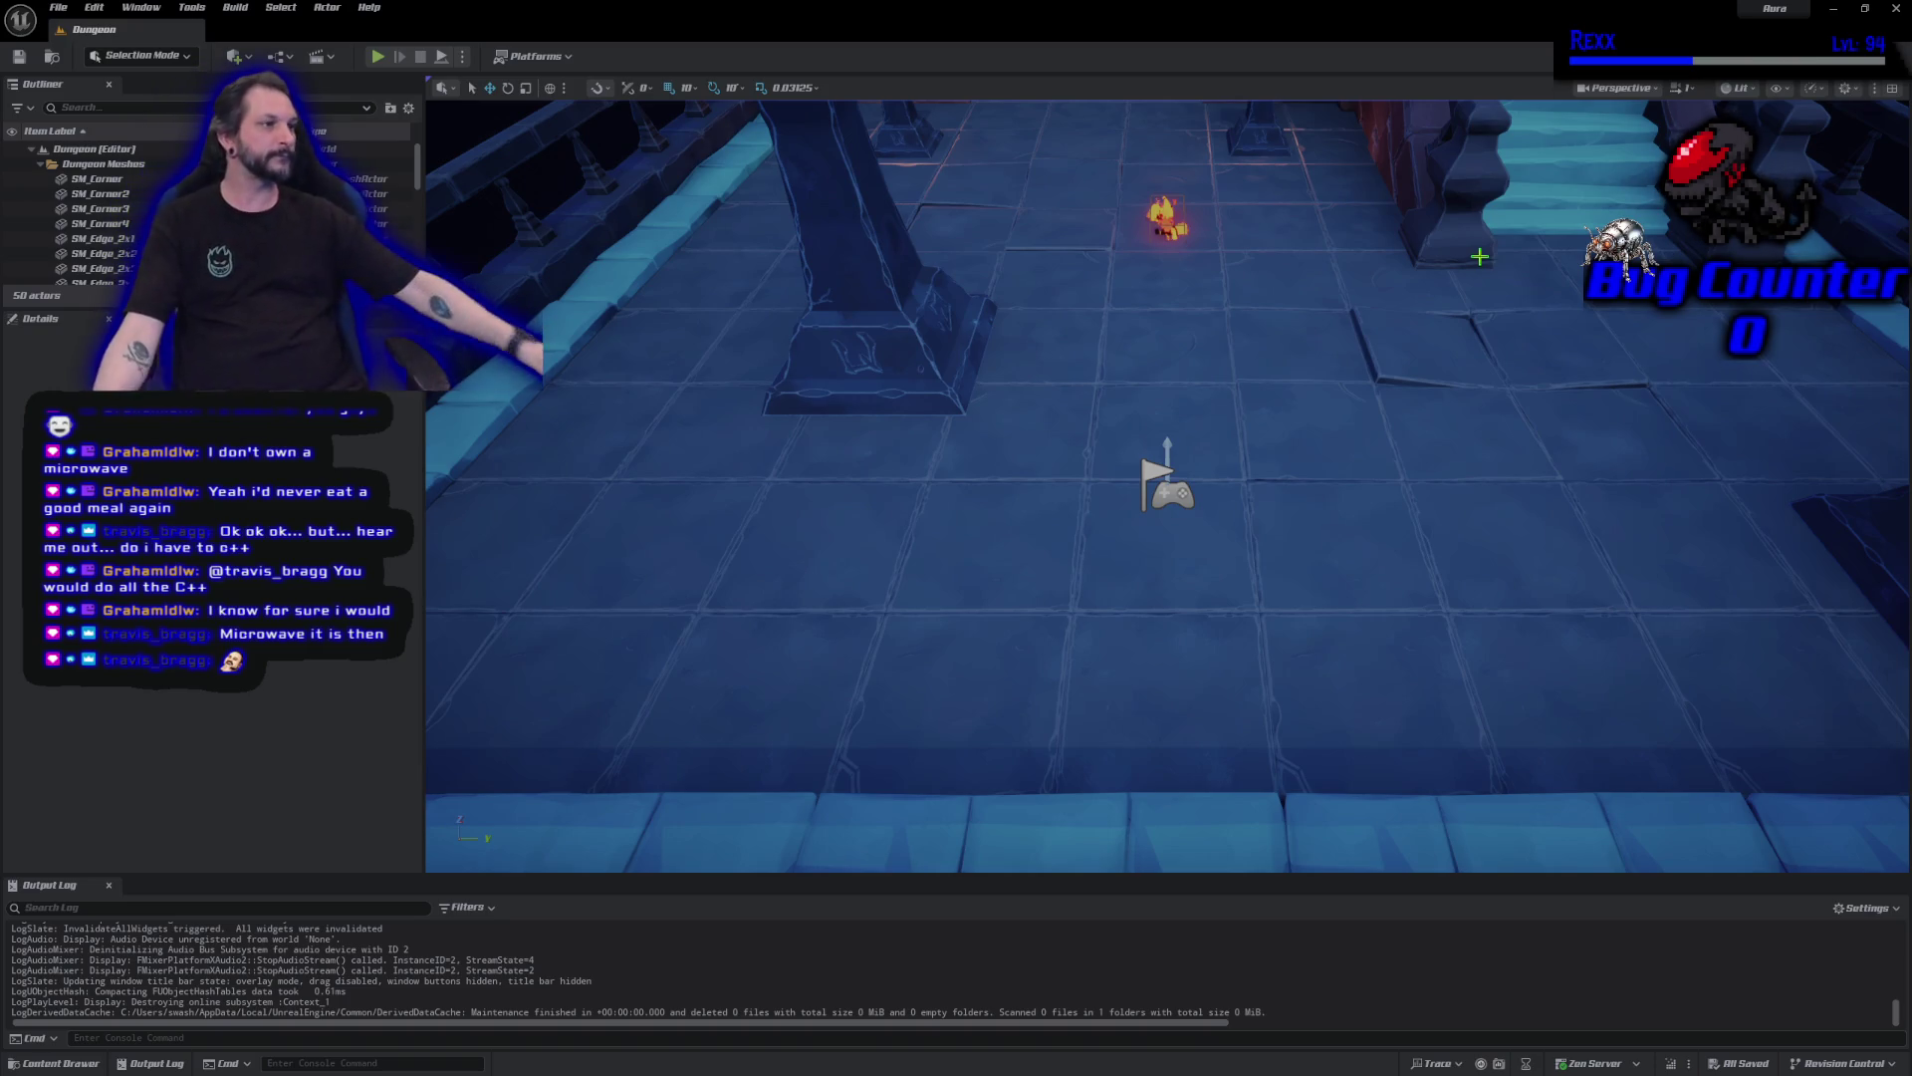
Zoom out over the dungeon hall to frame the crystal pillar, doorway and staircase.
scroll(1128, 587, "down", 5)
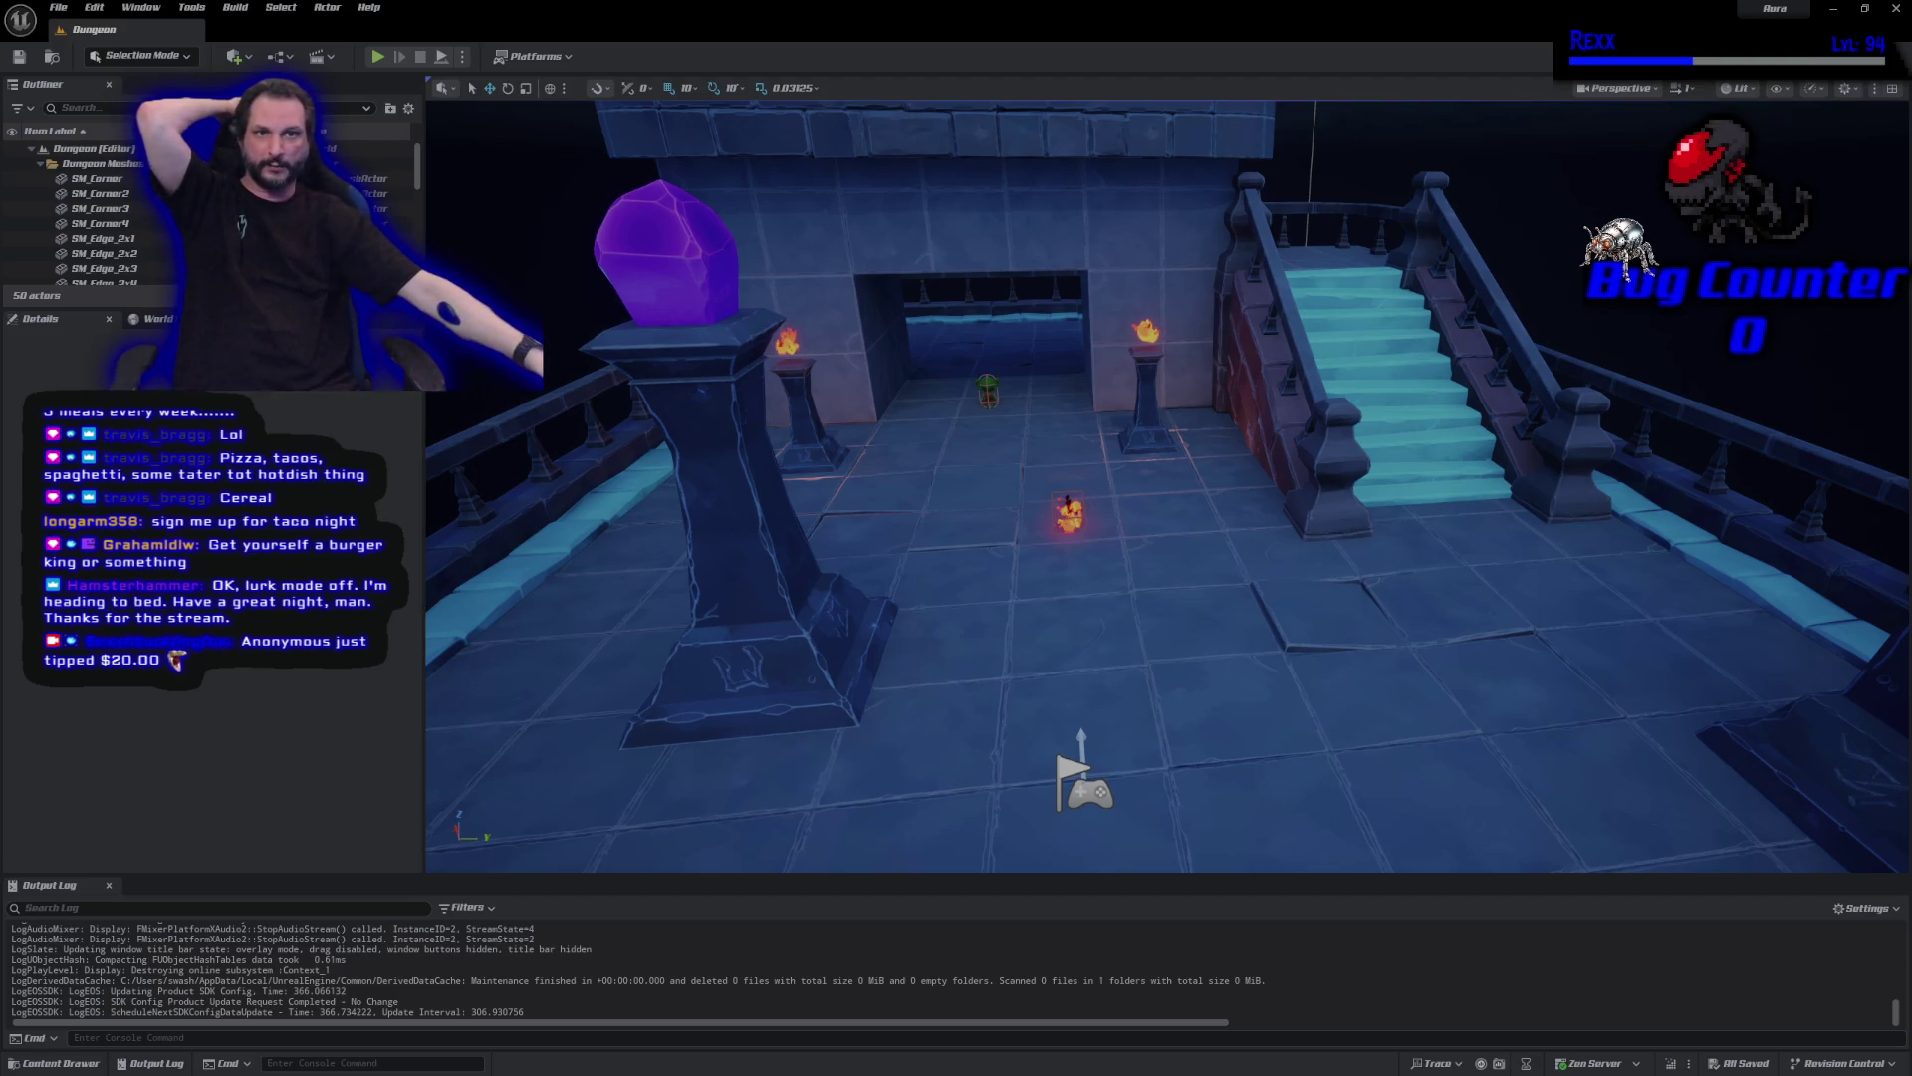
key("alt+Tab")
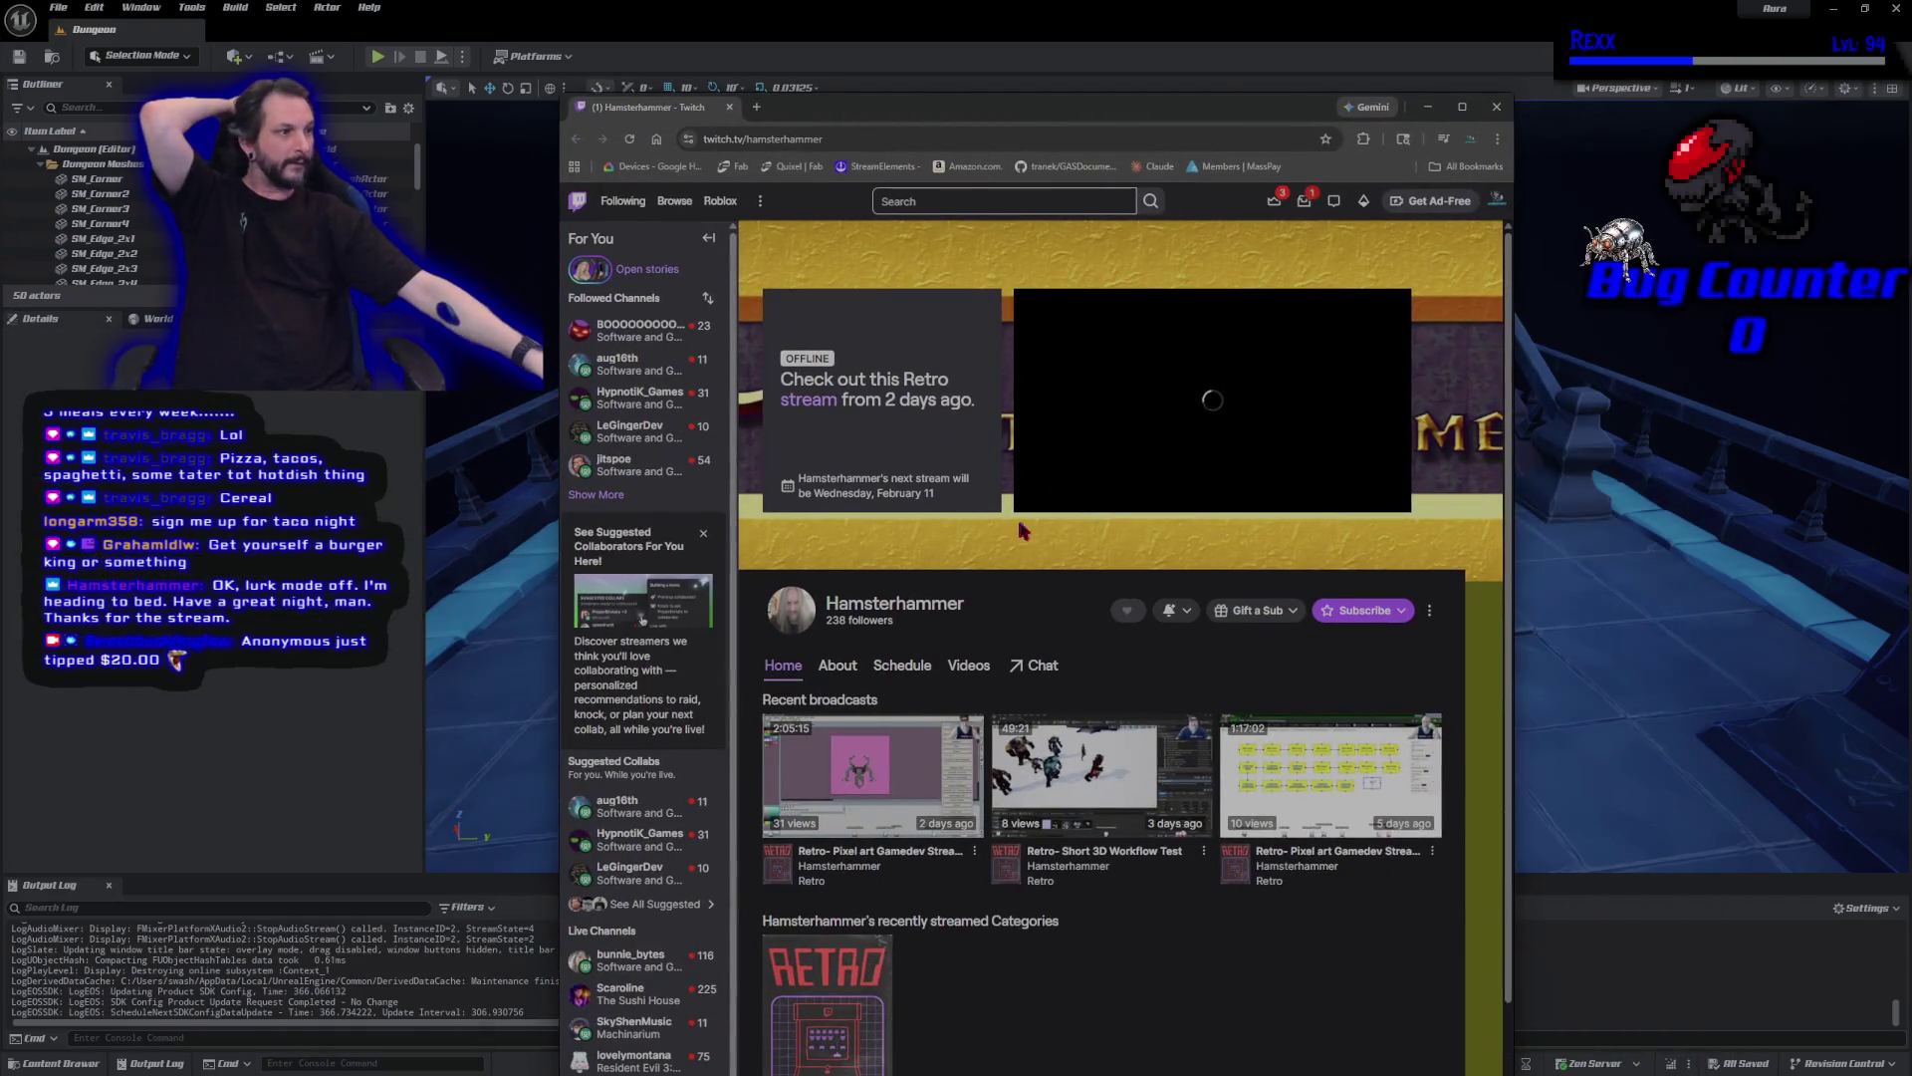
left_click(1030, 495)
scroll(840, 518, "down", 1)
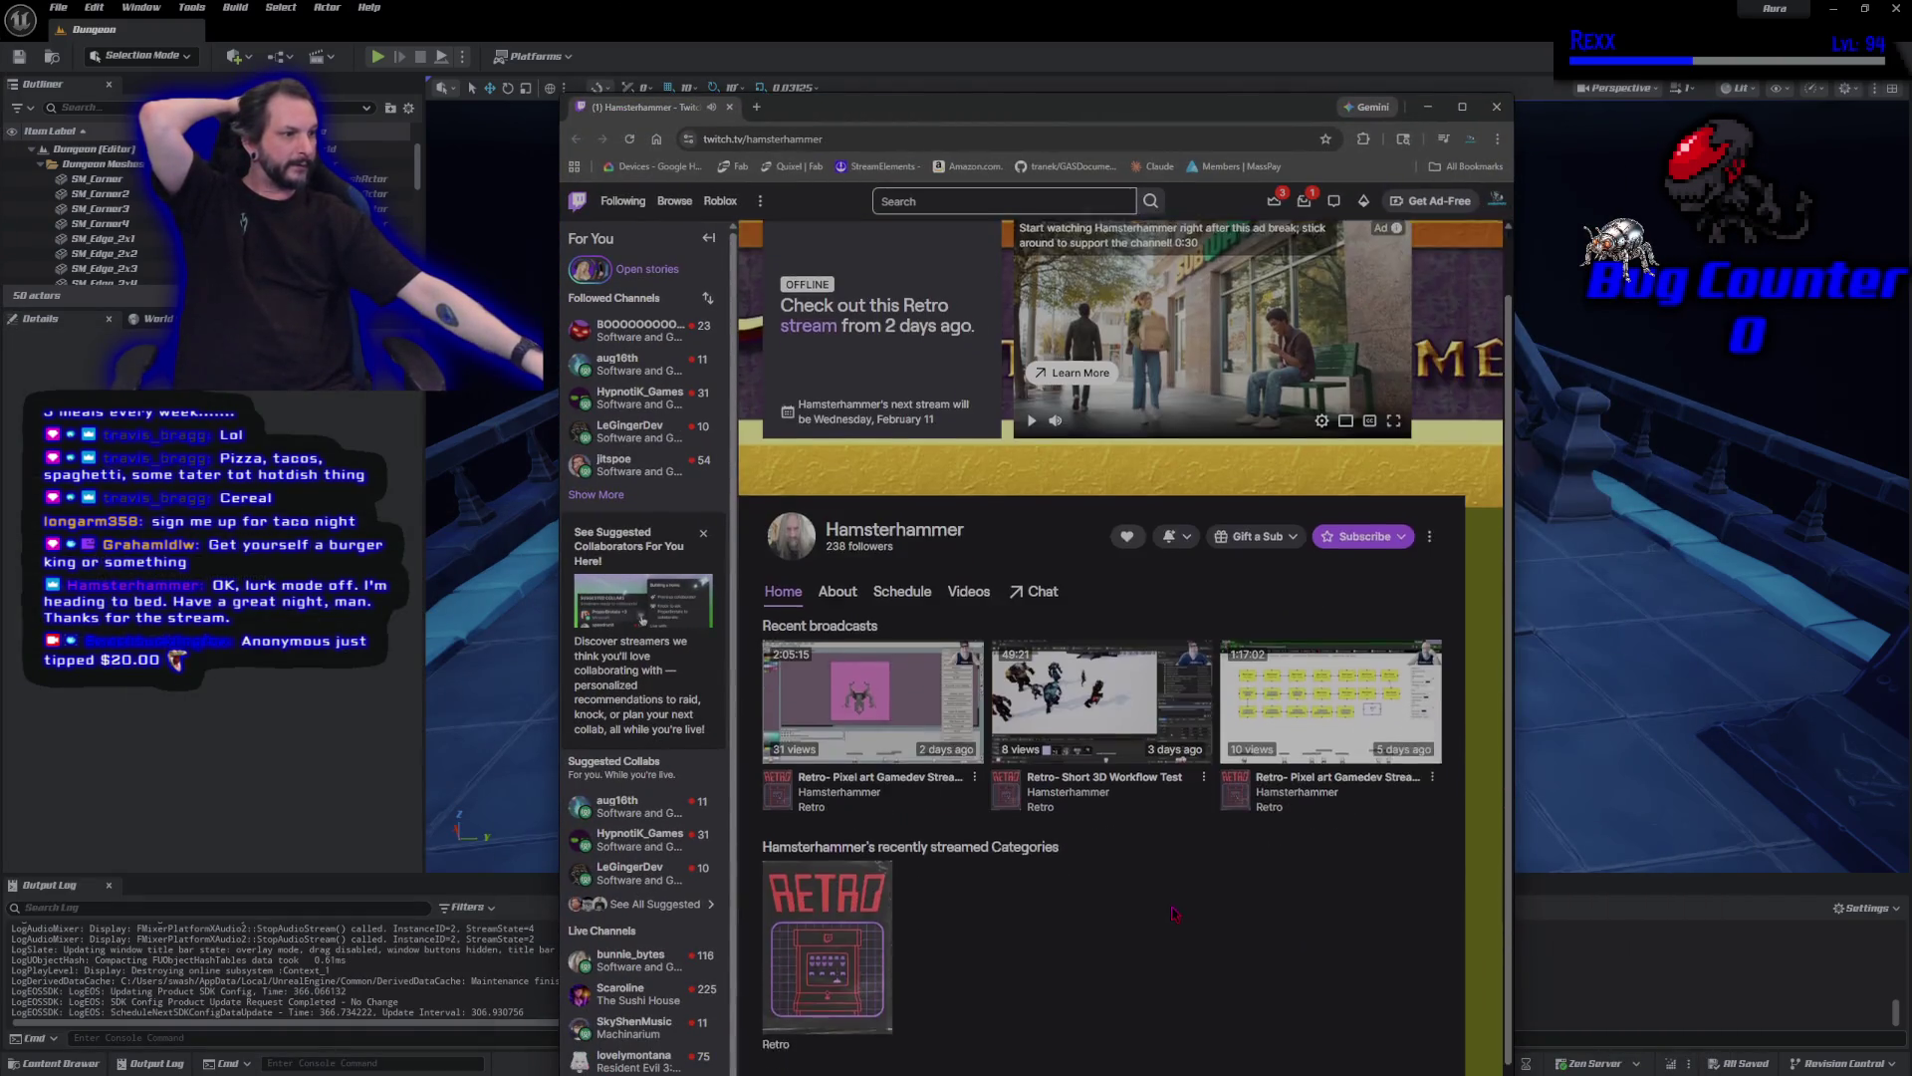
left_click(839, 525)
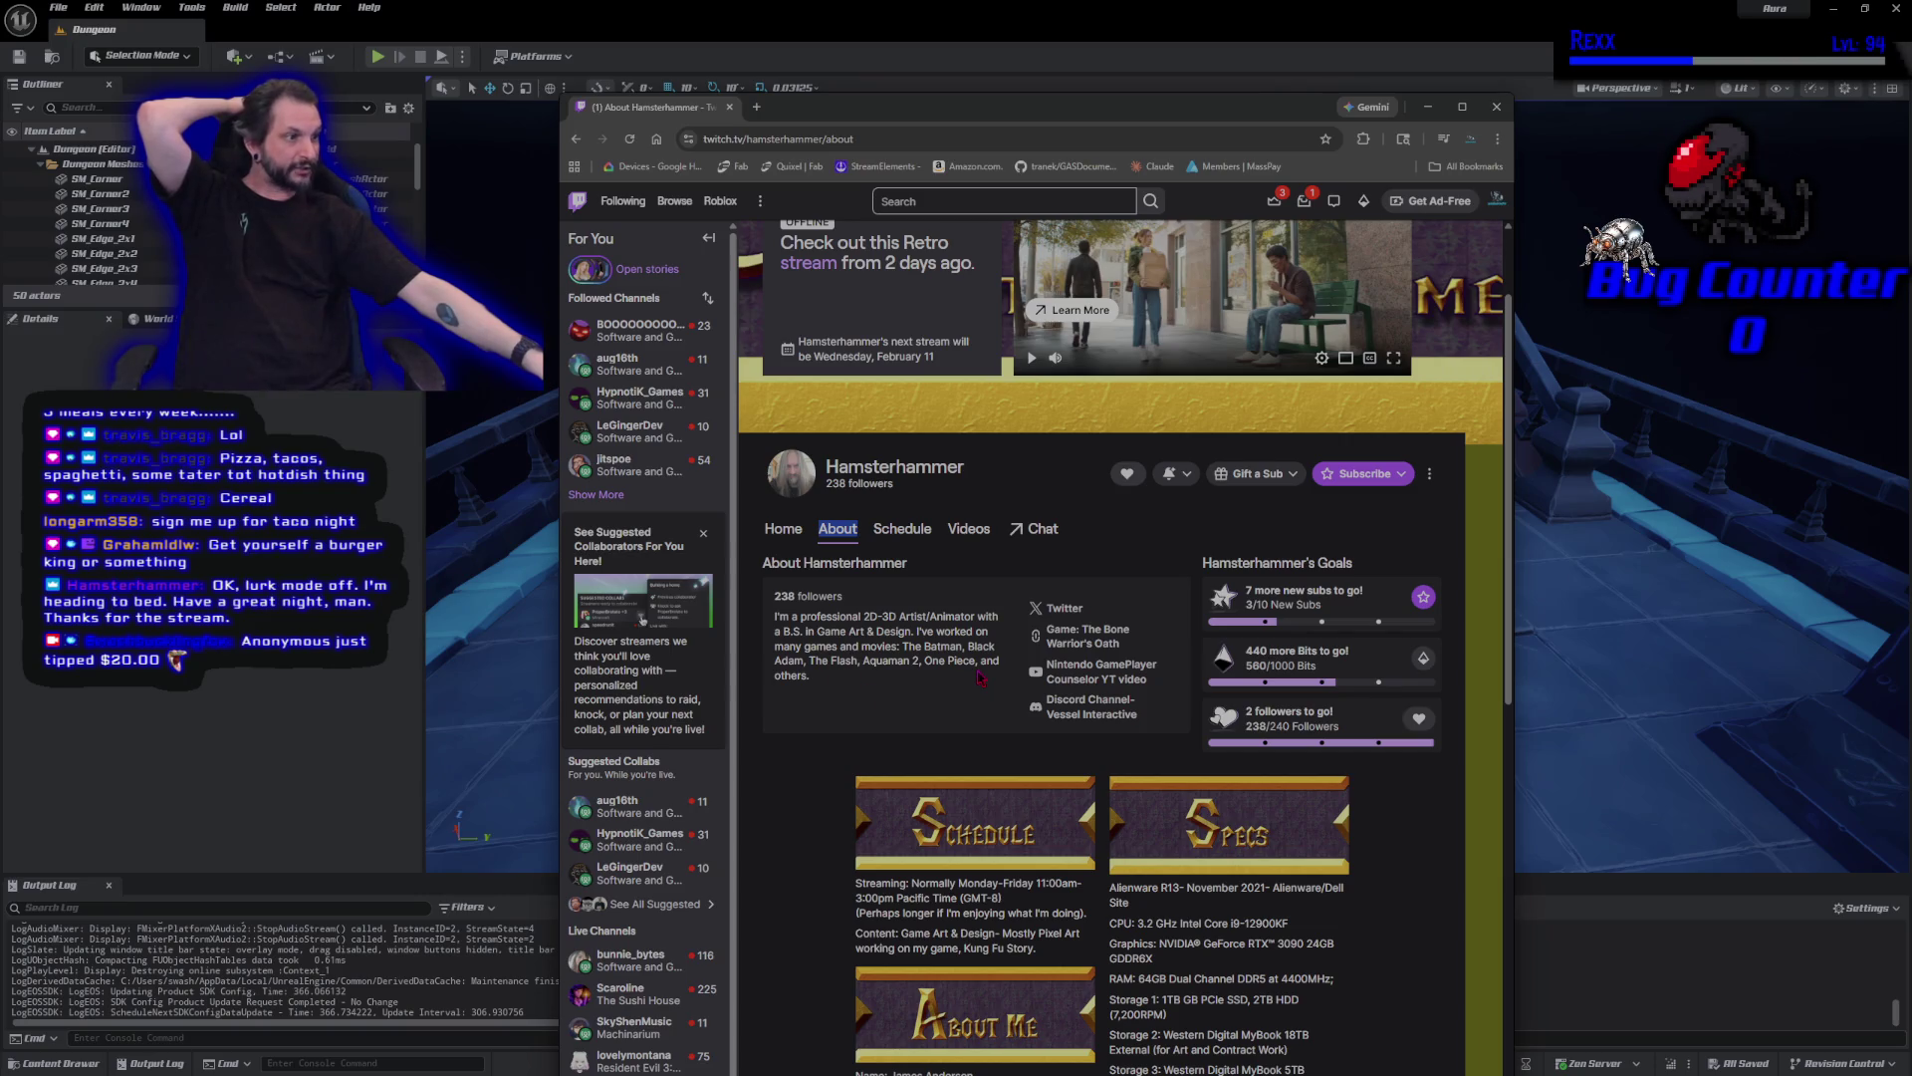
scroll(805, 823, "down", 2)
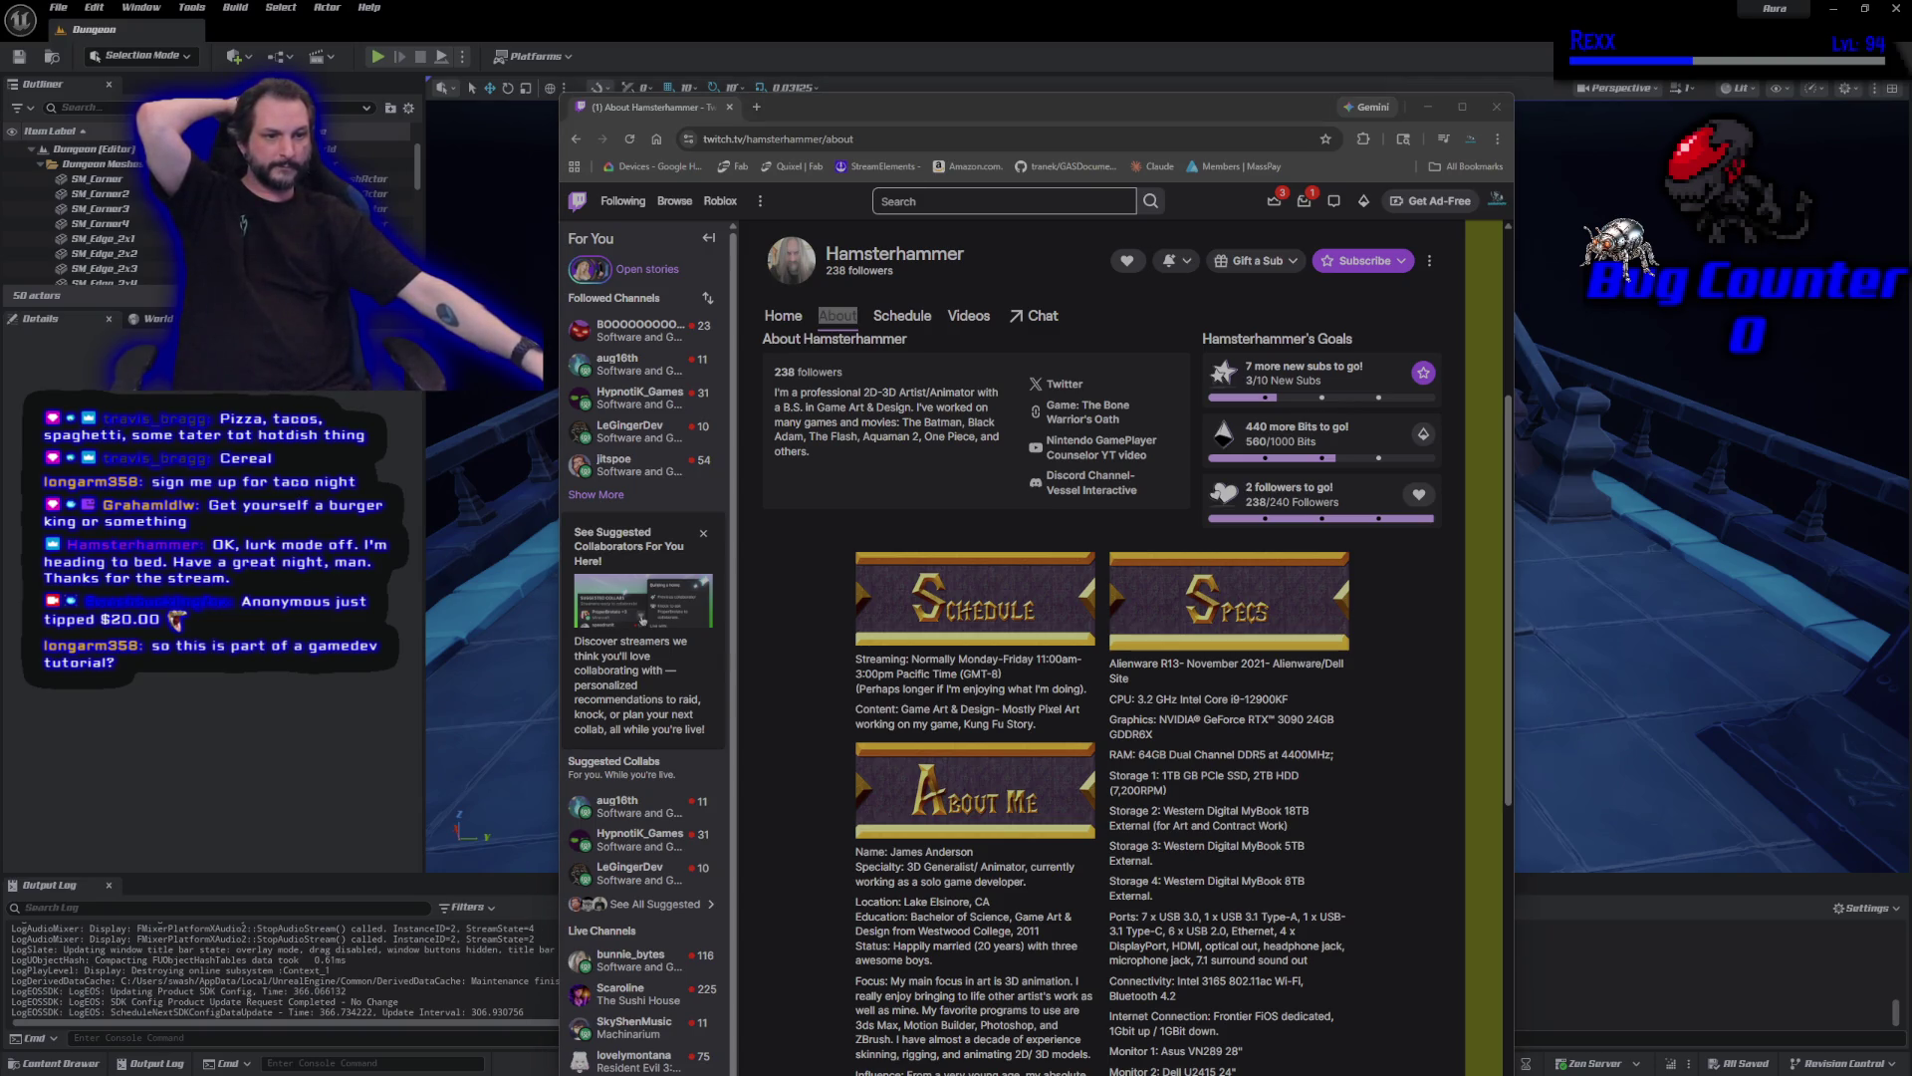
left_click(1496, 106)
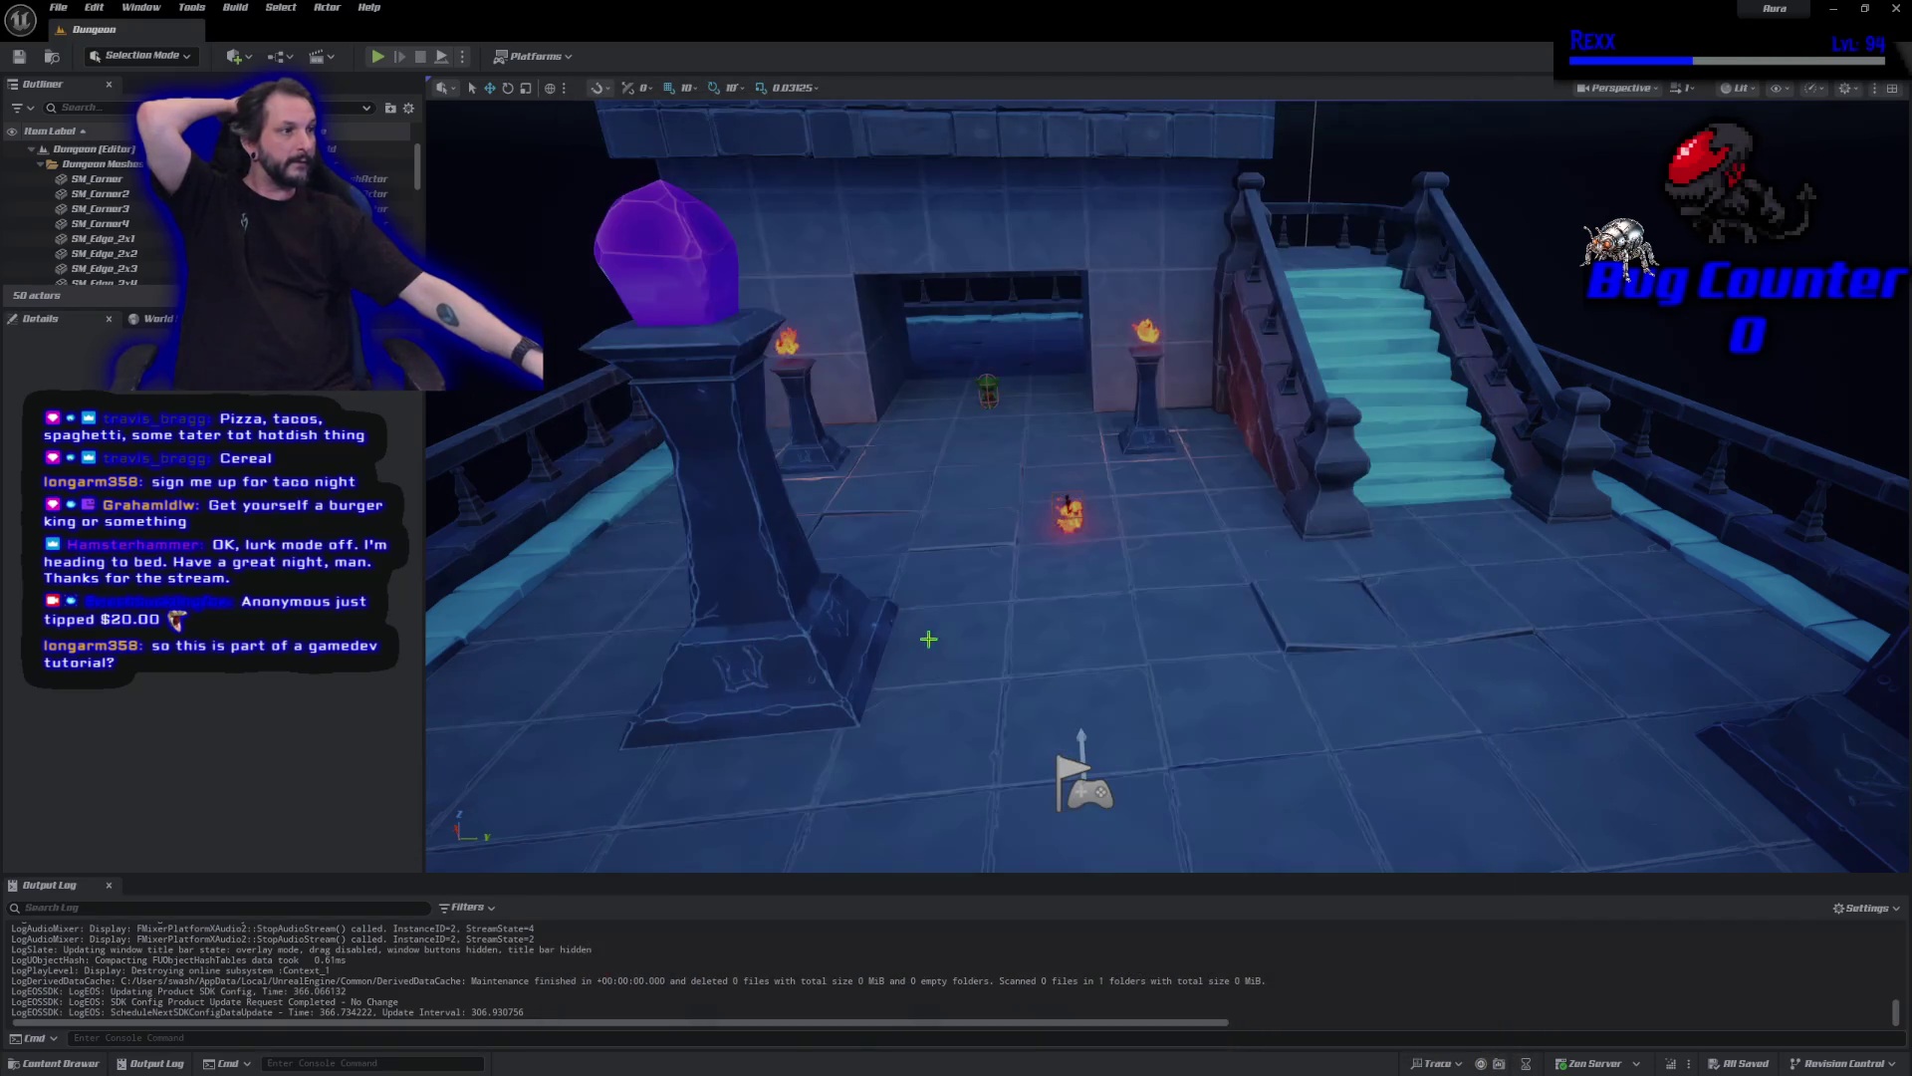
Shift the camera across the dungeon floor toward the doorway, then bring the Udemy course window forward.
left_click_drag(928, 639, 1086, 584)
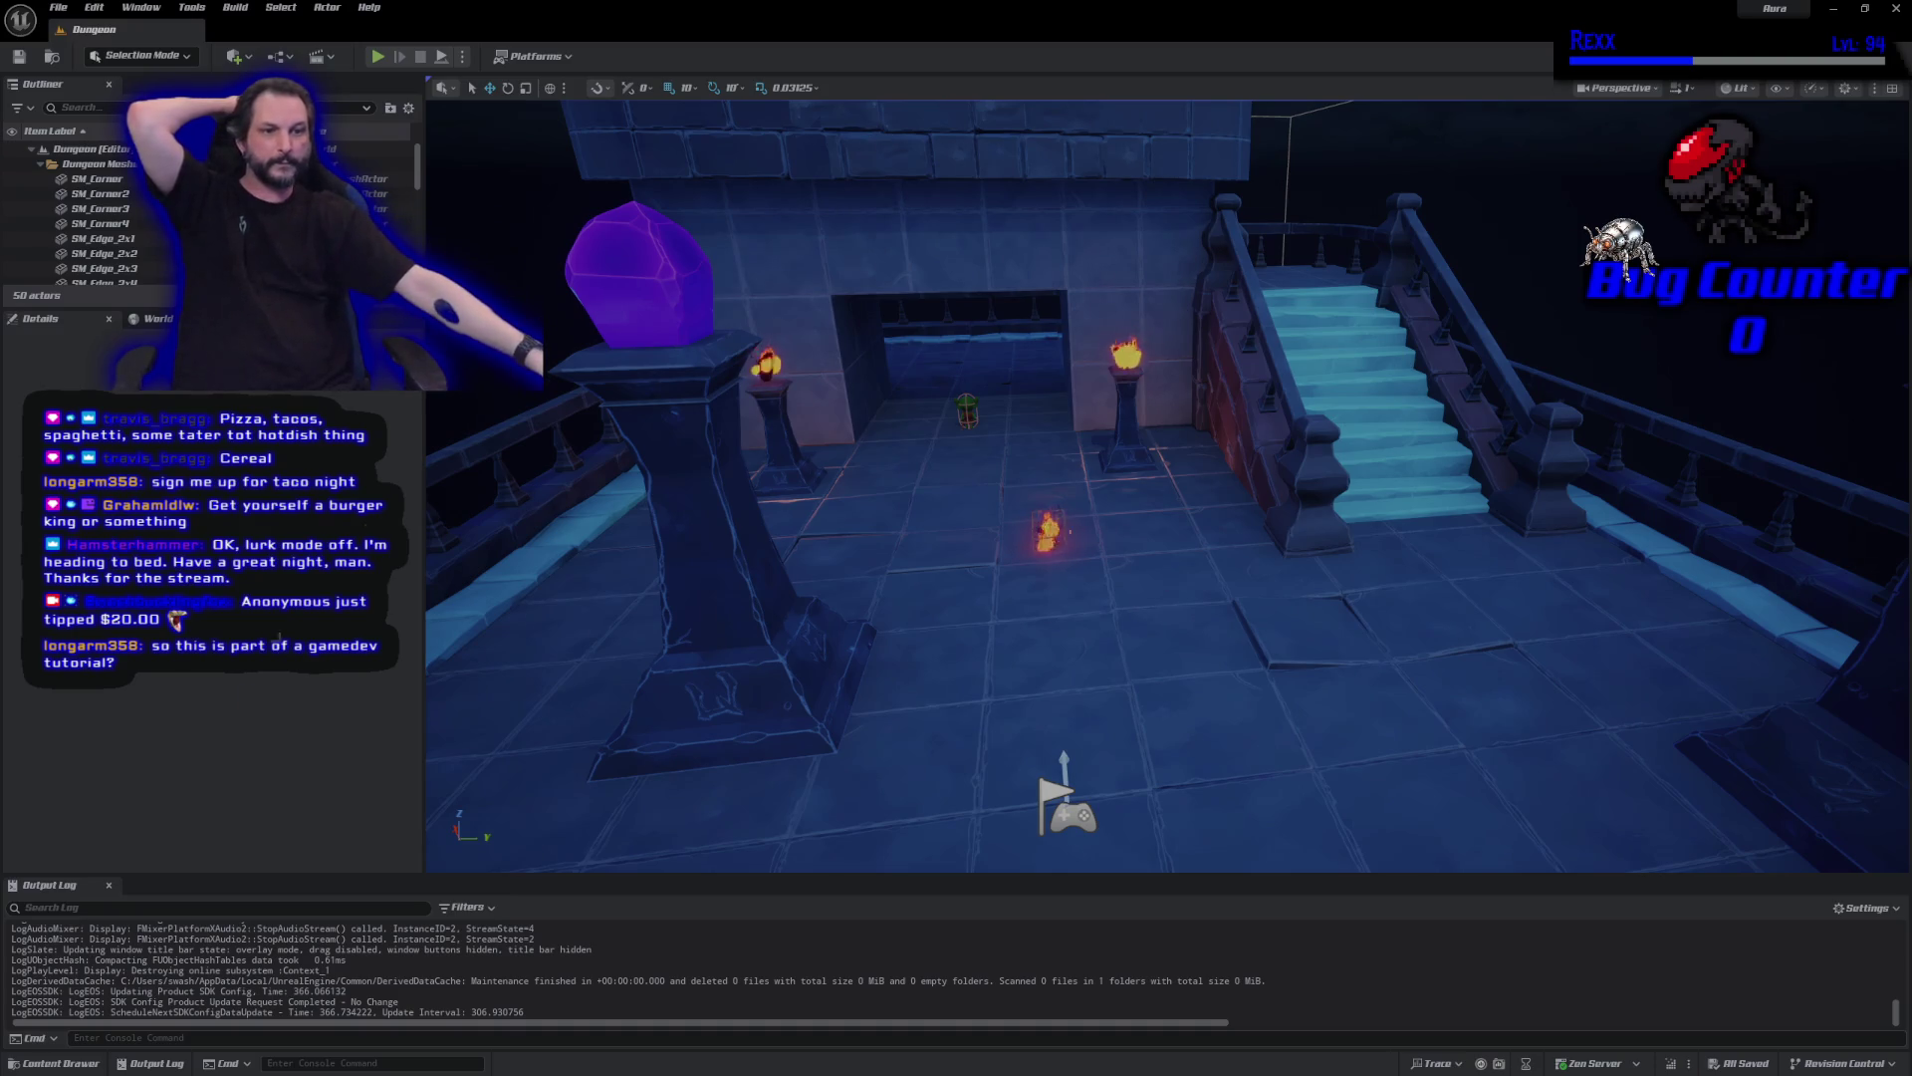
key("Left")
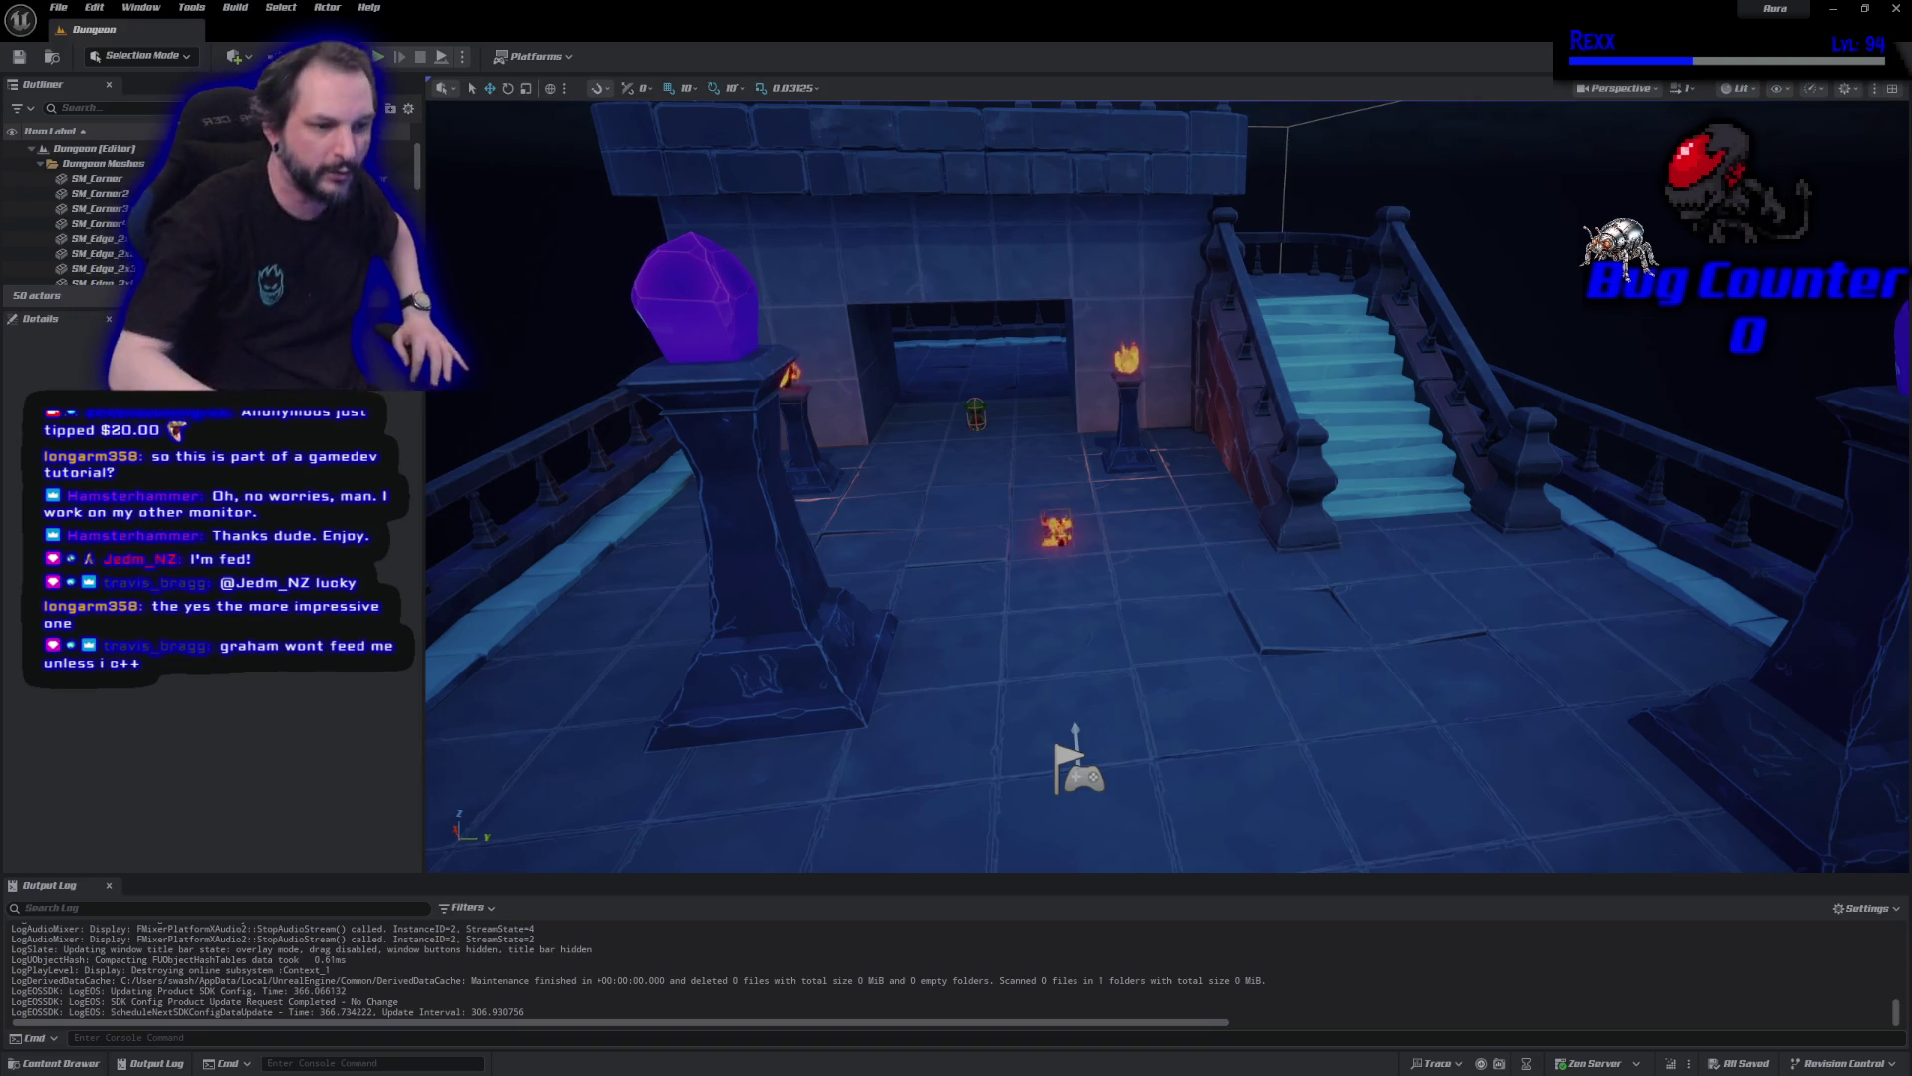
mouse_move(814, 362)
left_mouse_down()
mouse_move(843, 247)
mouse_move(1145, 154)
left_mouse_up()
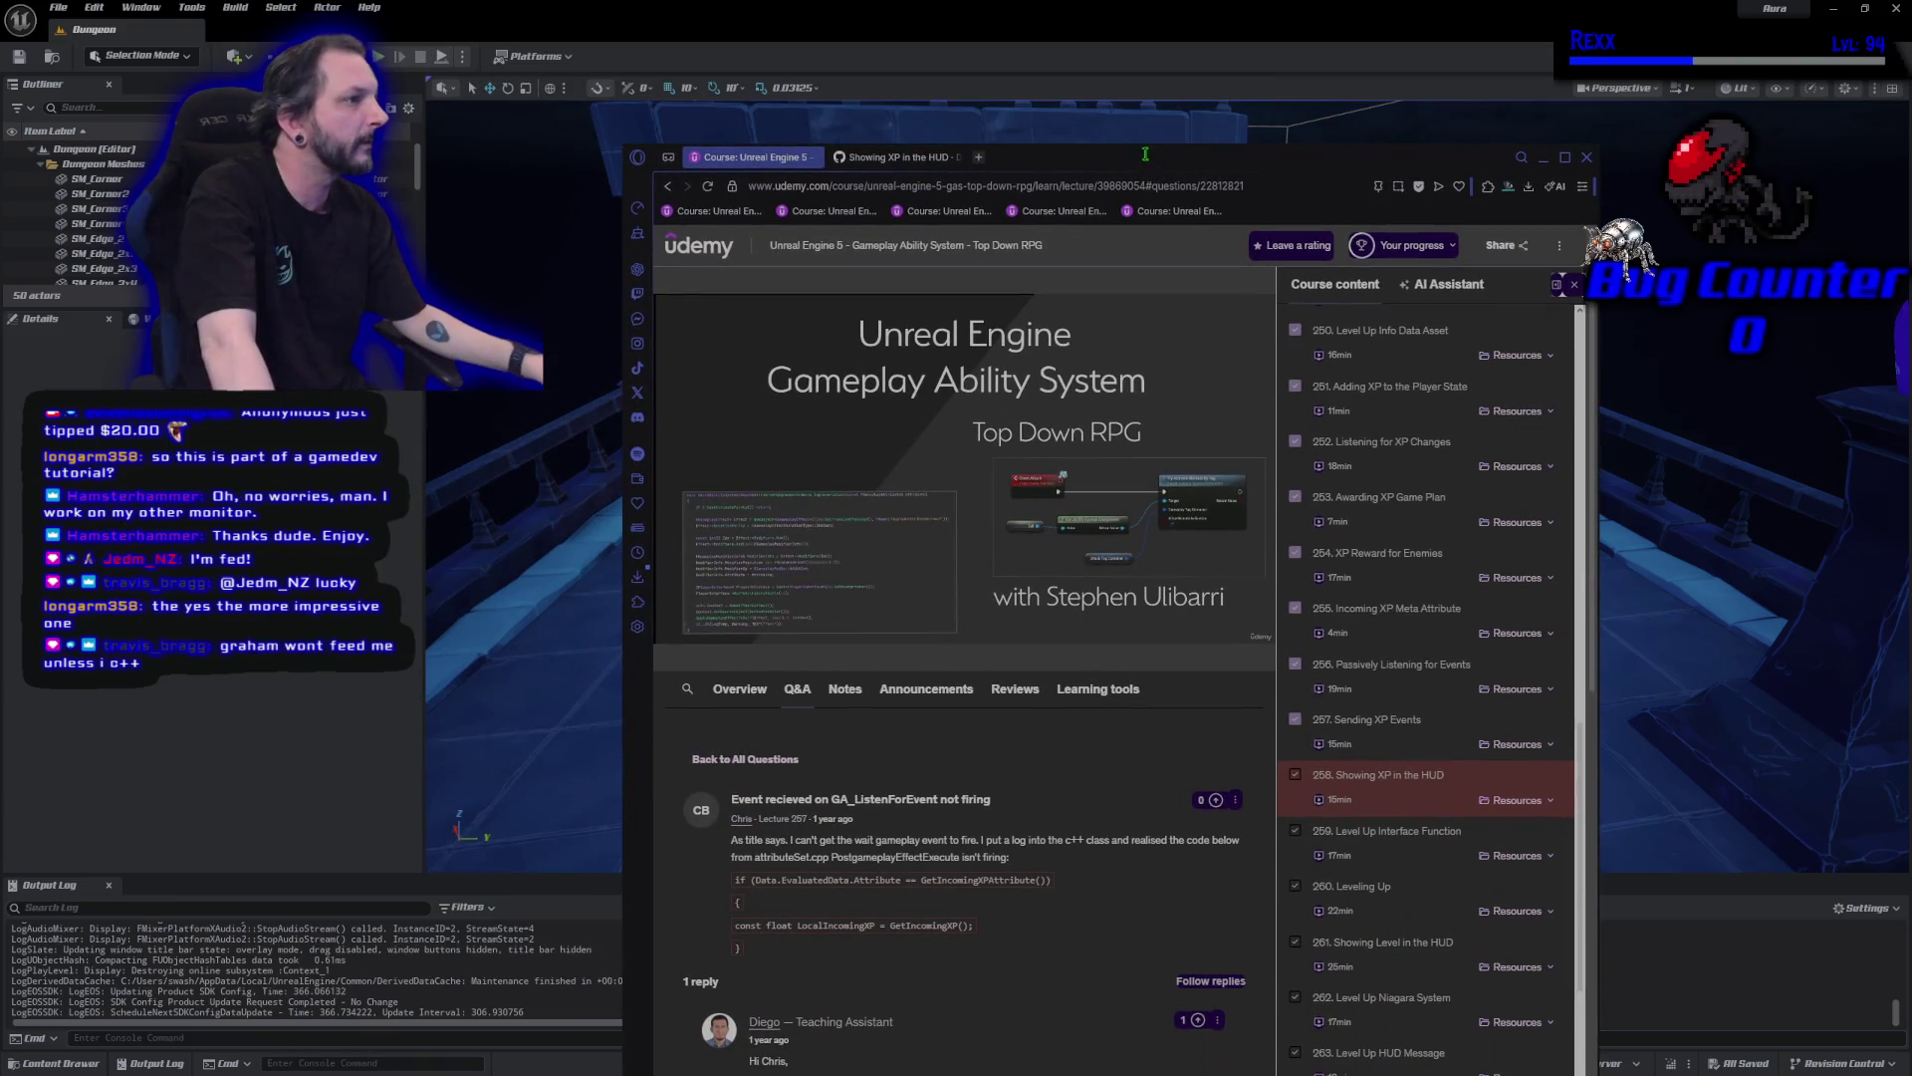
Maximize the Udemy course window to read the GA_ListenForEvent Q&A thread.
double_click(1146, 154)
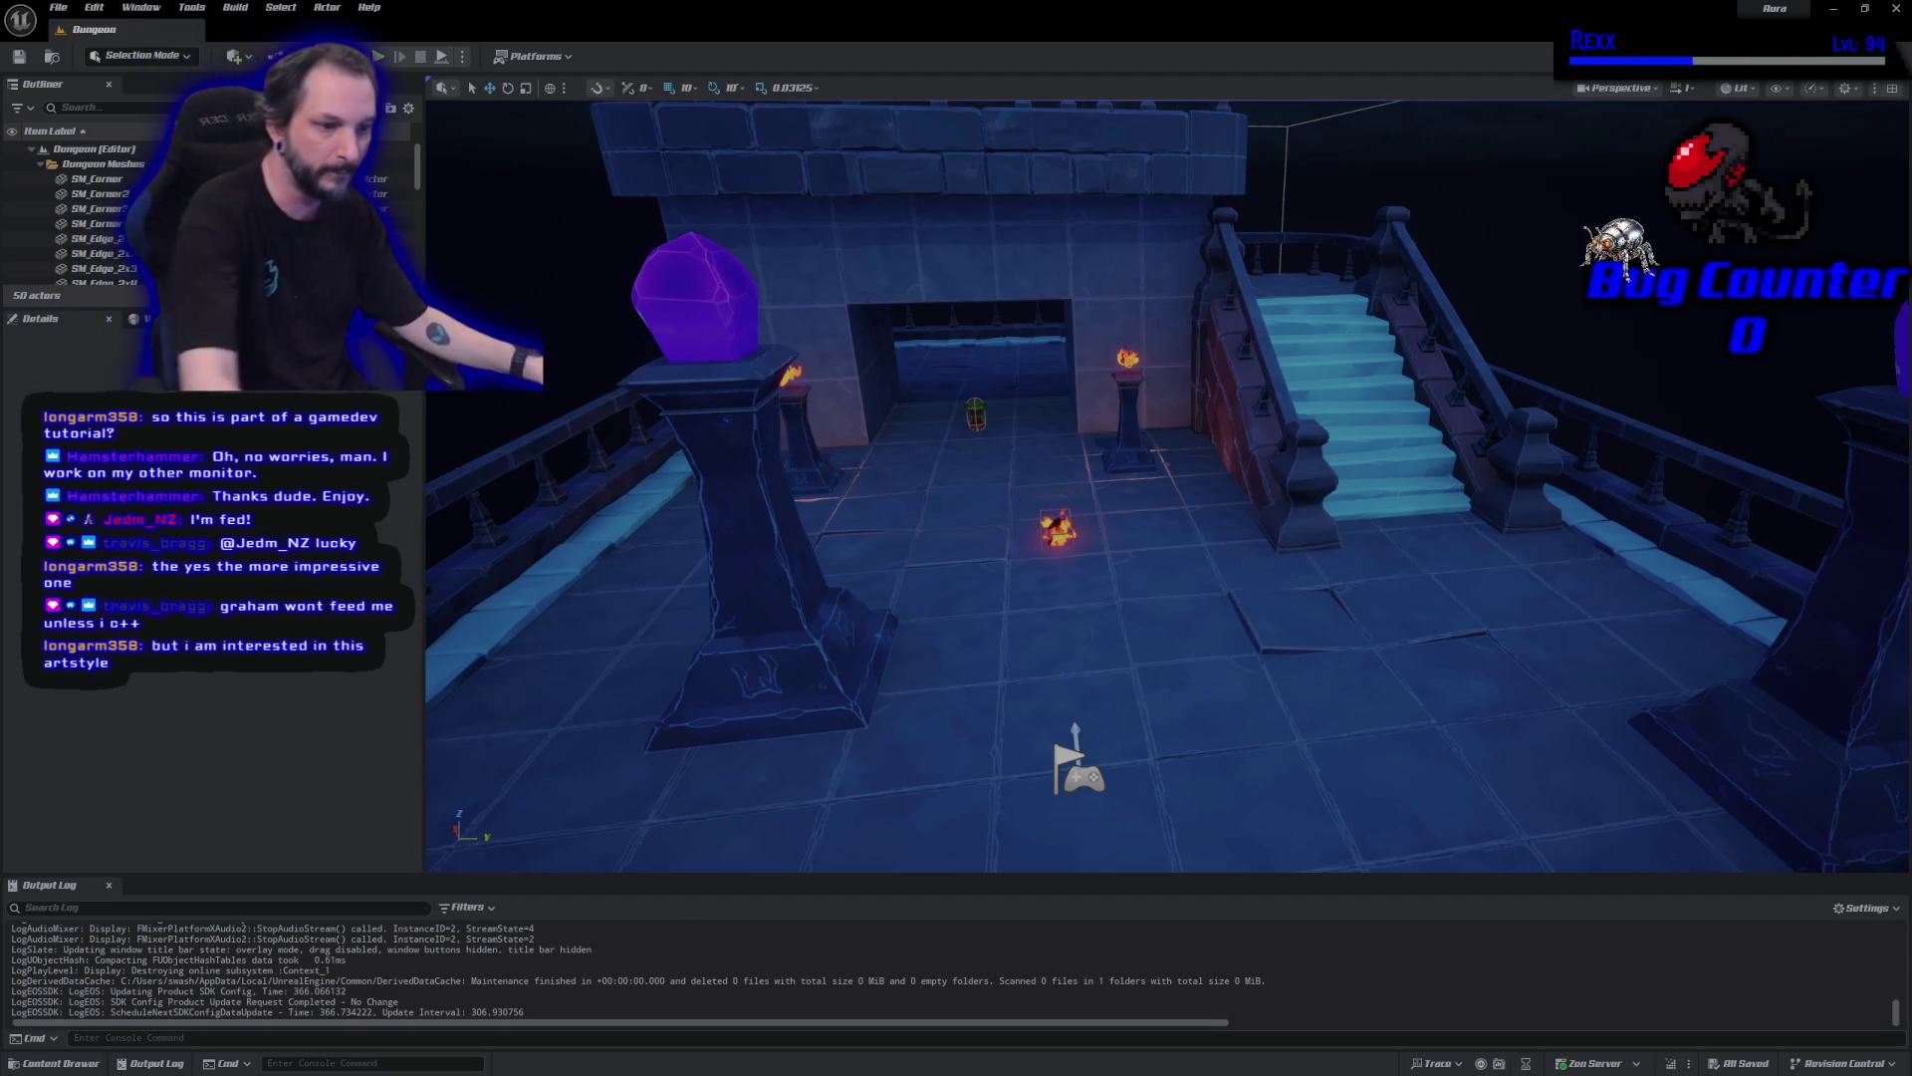
Fly the camera through the archway toward the goblin, then bring the Streamable clip page forward.
mouse_move(986, 629)
left_mouse_down()
mouse_move(867, 398)
mouse_move(747, 279)
left_mouse_up()
left_click_drag(1067, 597, 1067, 596)
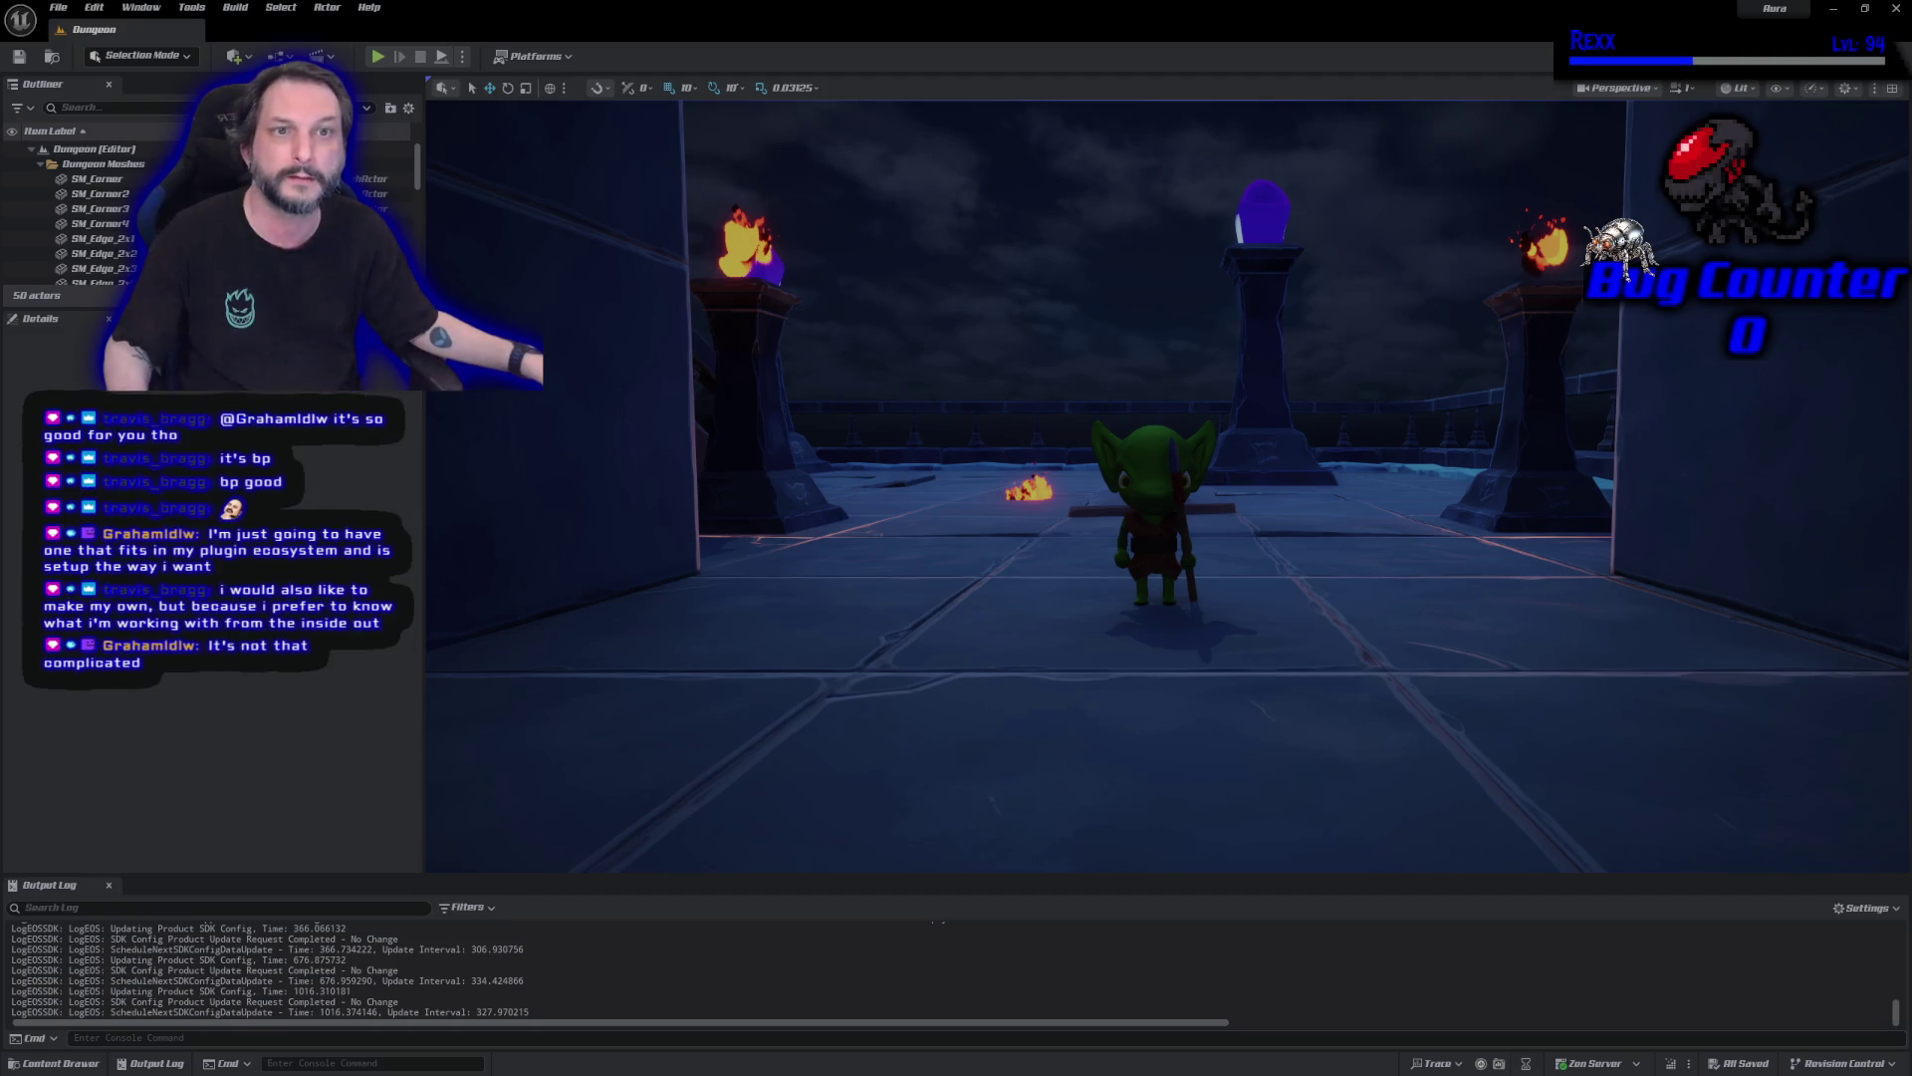
left_click_drag(1911, 75, 1058, 75)
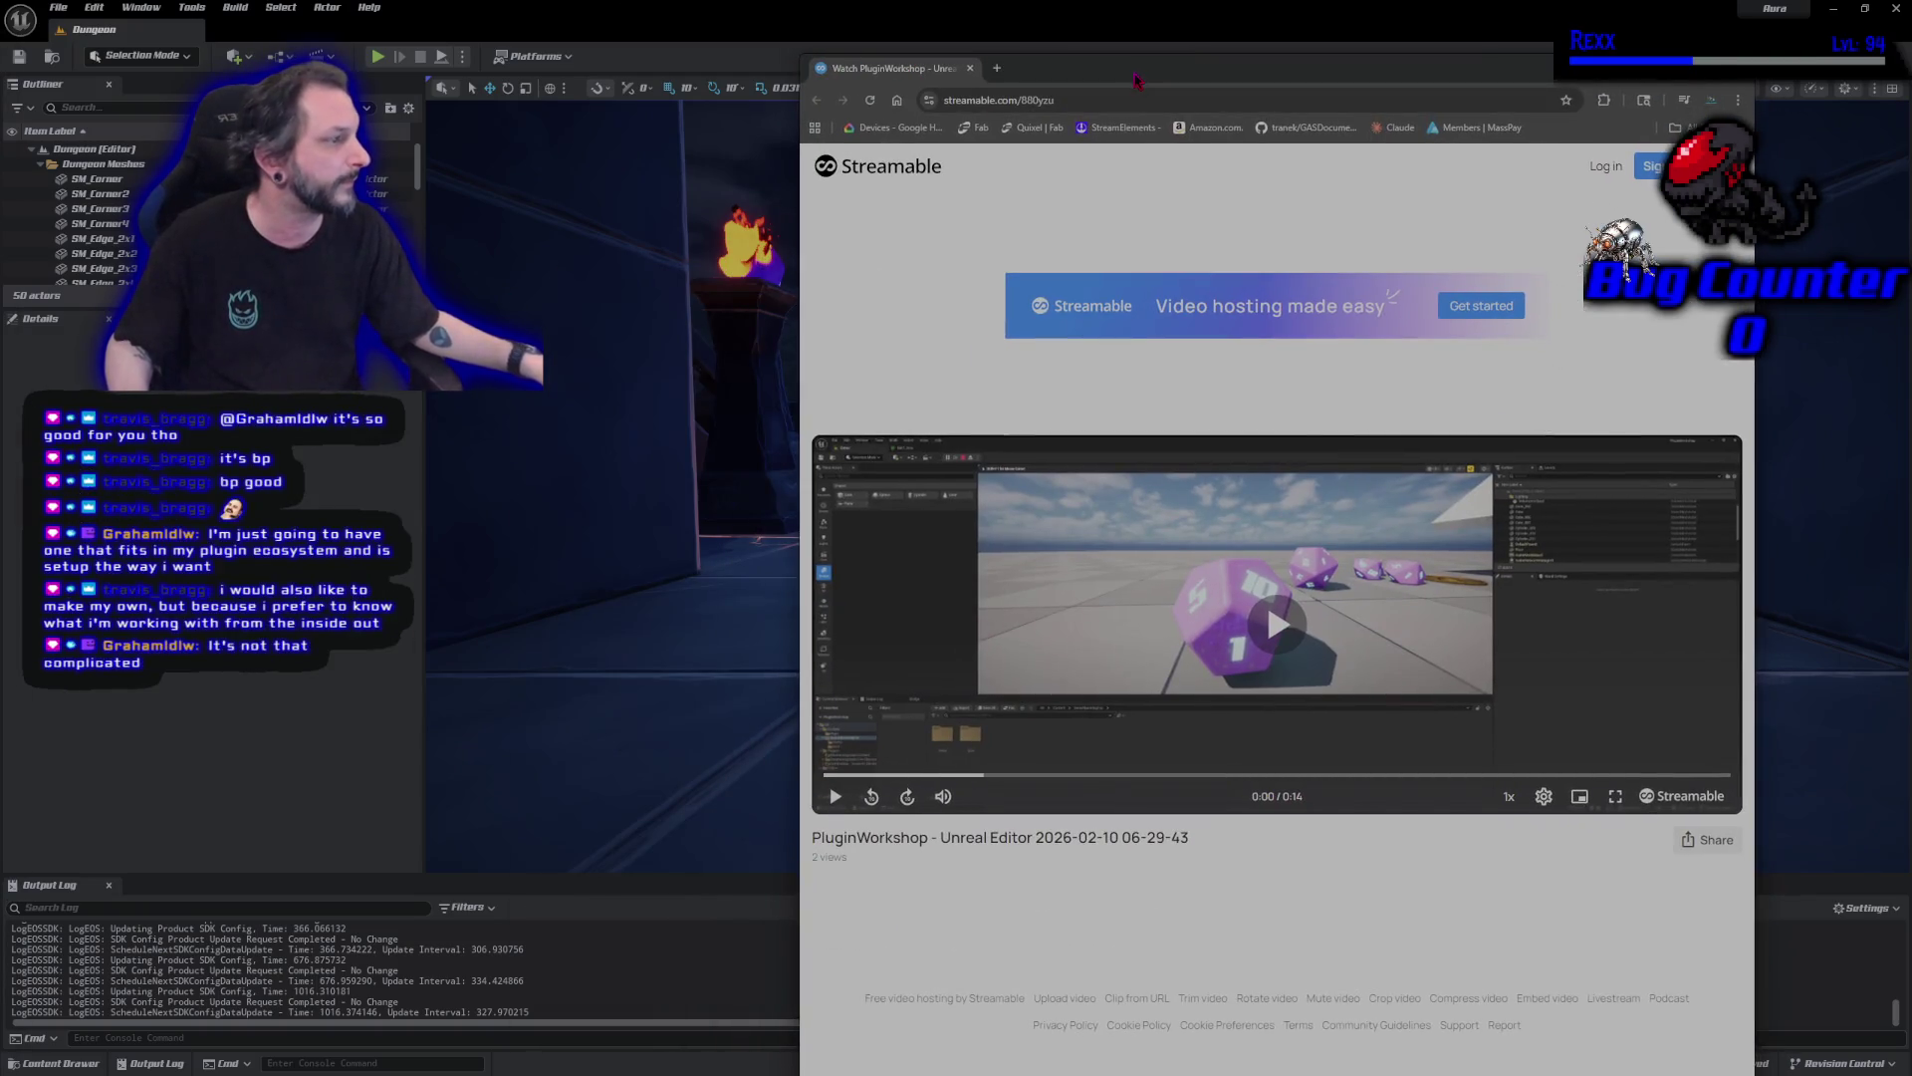
Play the PluginWorkshop dice clip fullscreen, exit fullscreen, and switch back to Unreal.
double_click(1058, 77)
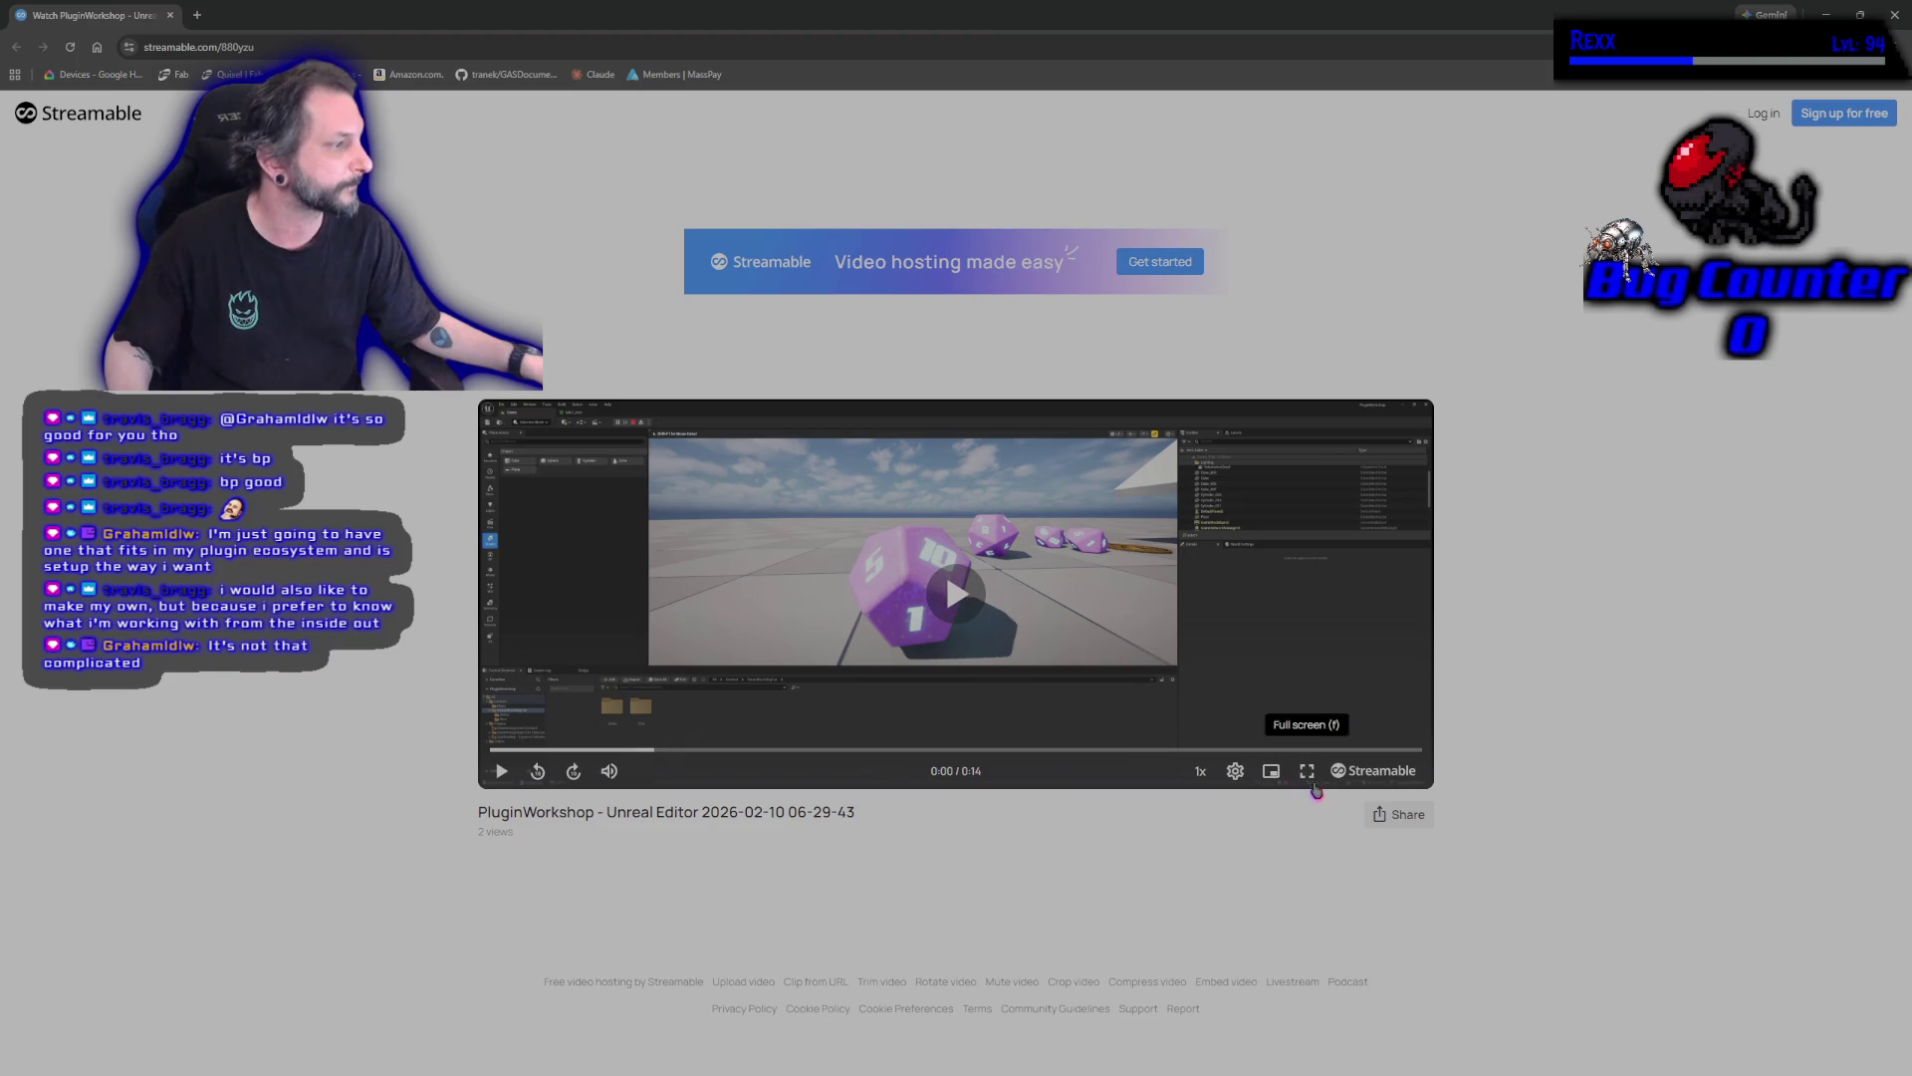
left_click(1307, 770)
key("space")
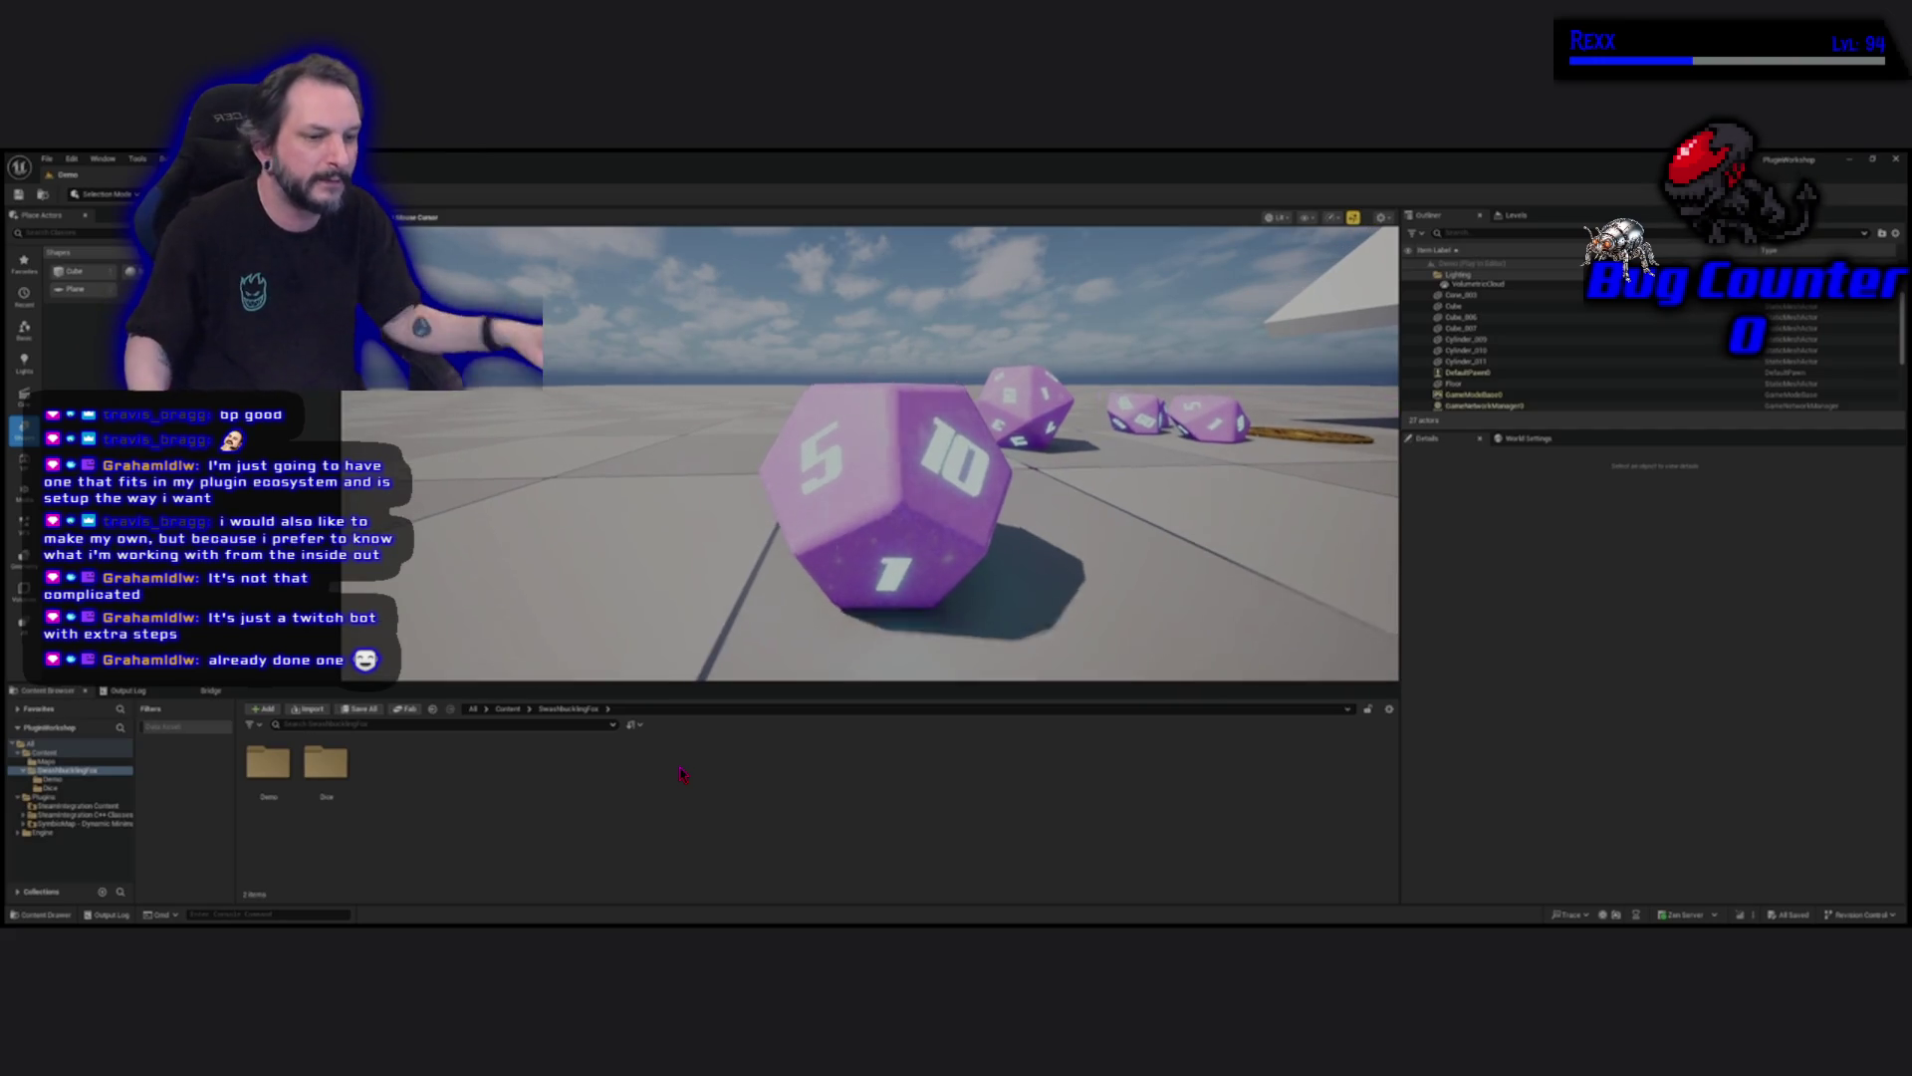
mouse_move(694, 562)
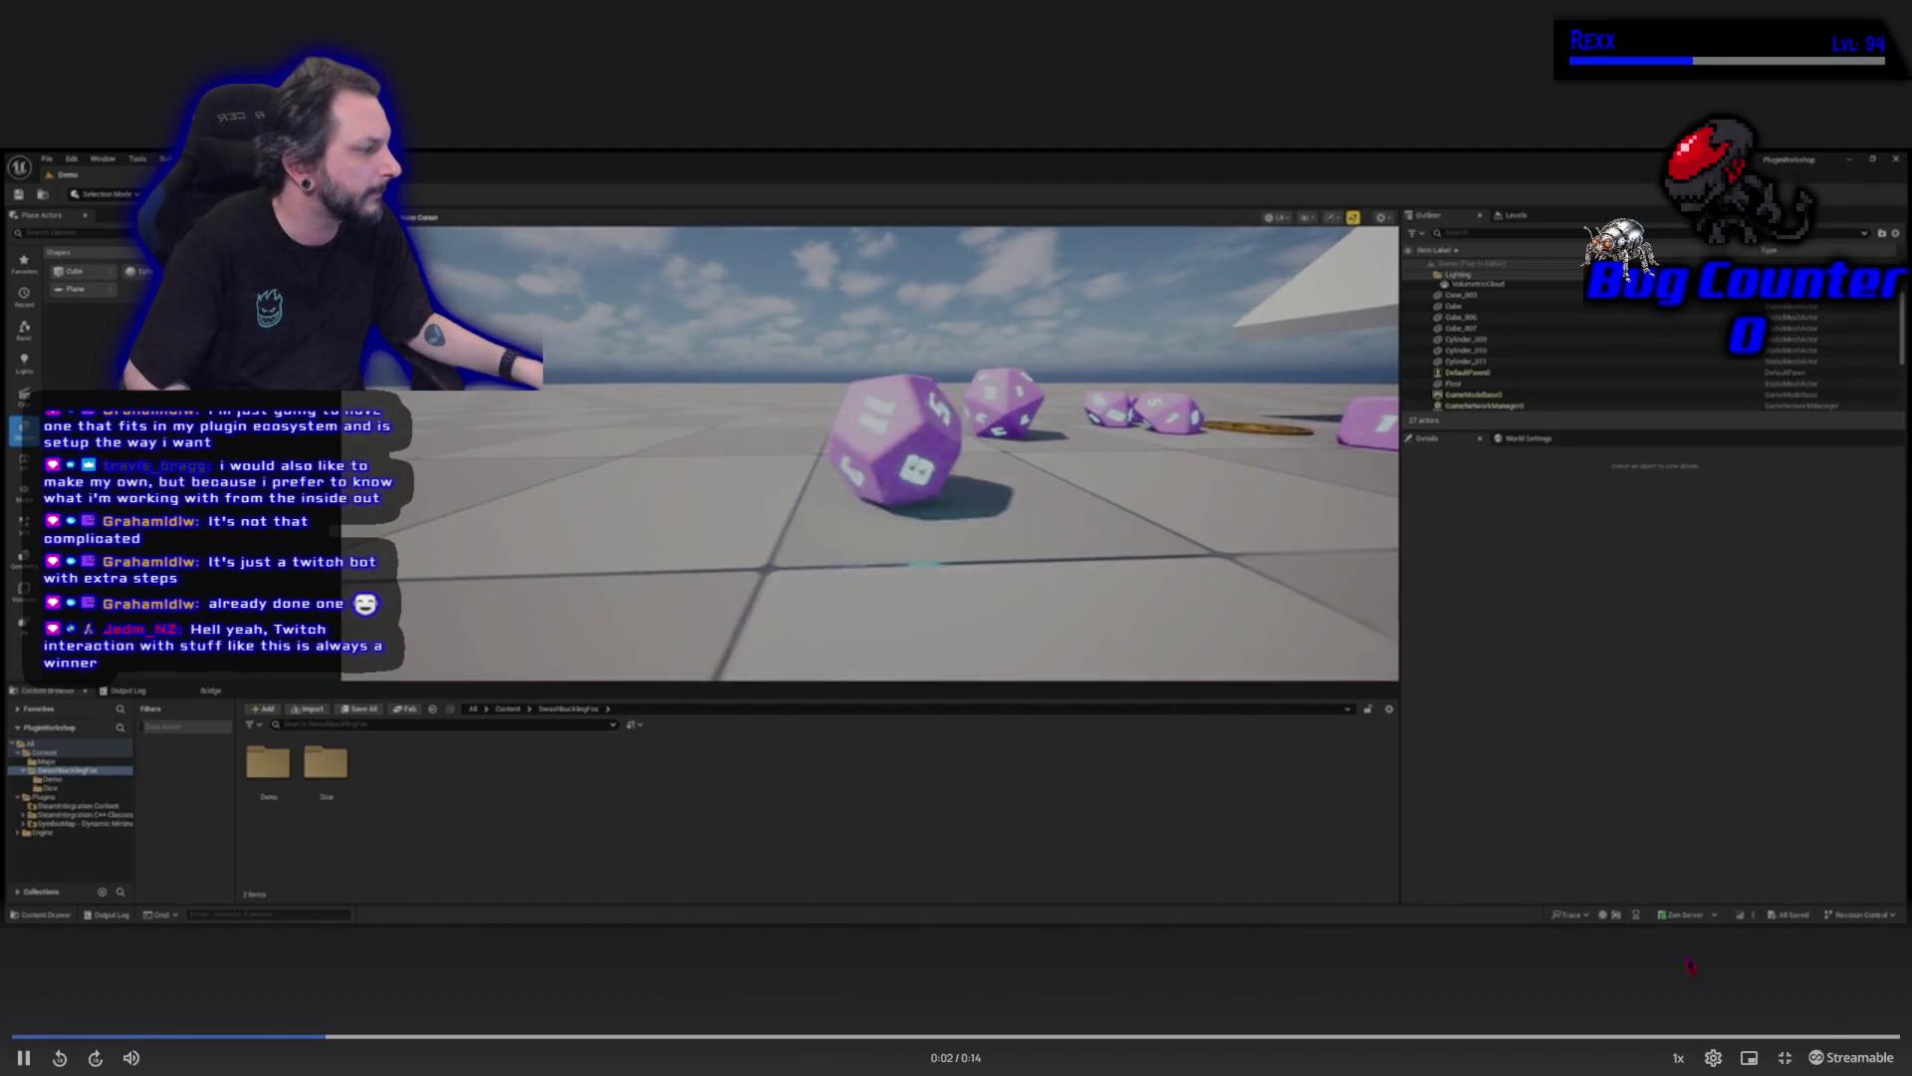
left_click(1785, 1058)
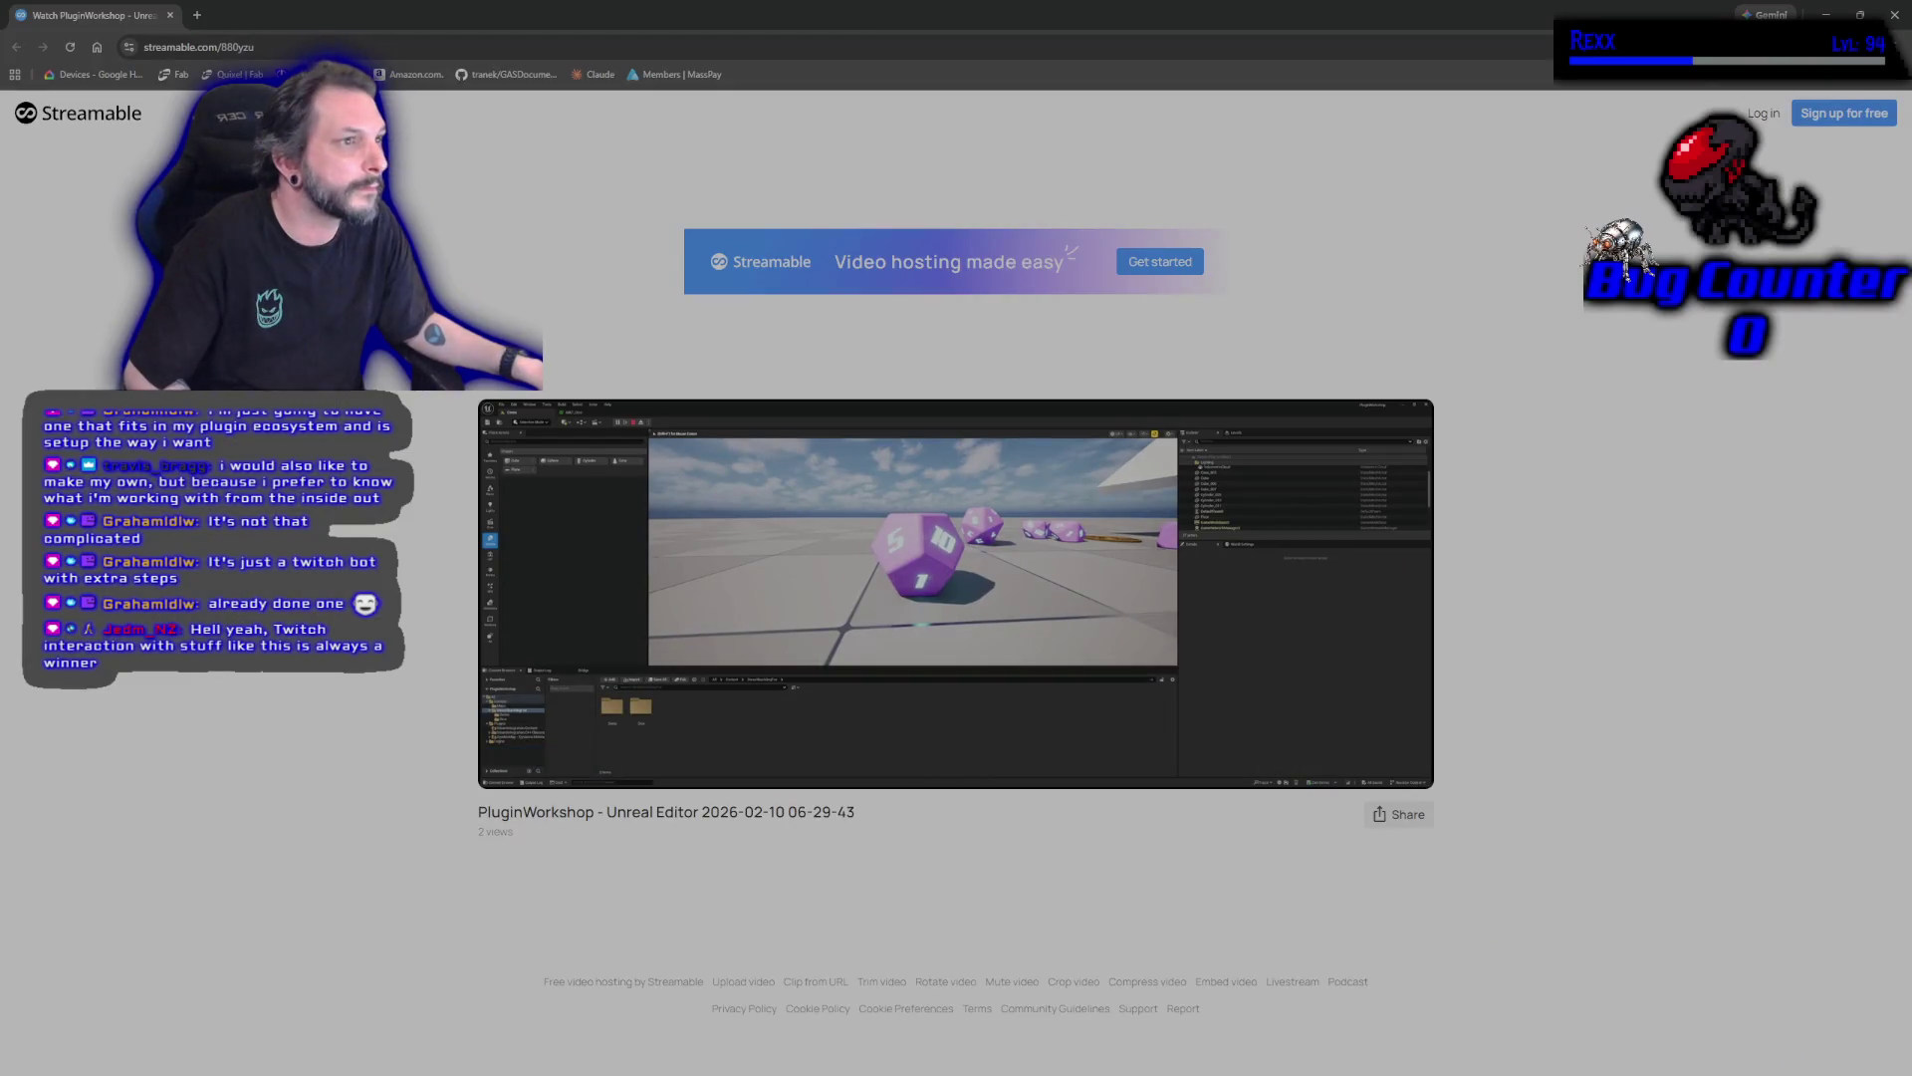
key("alt+Tab")
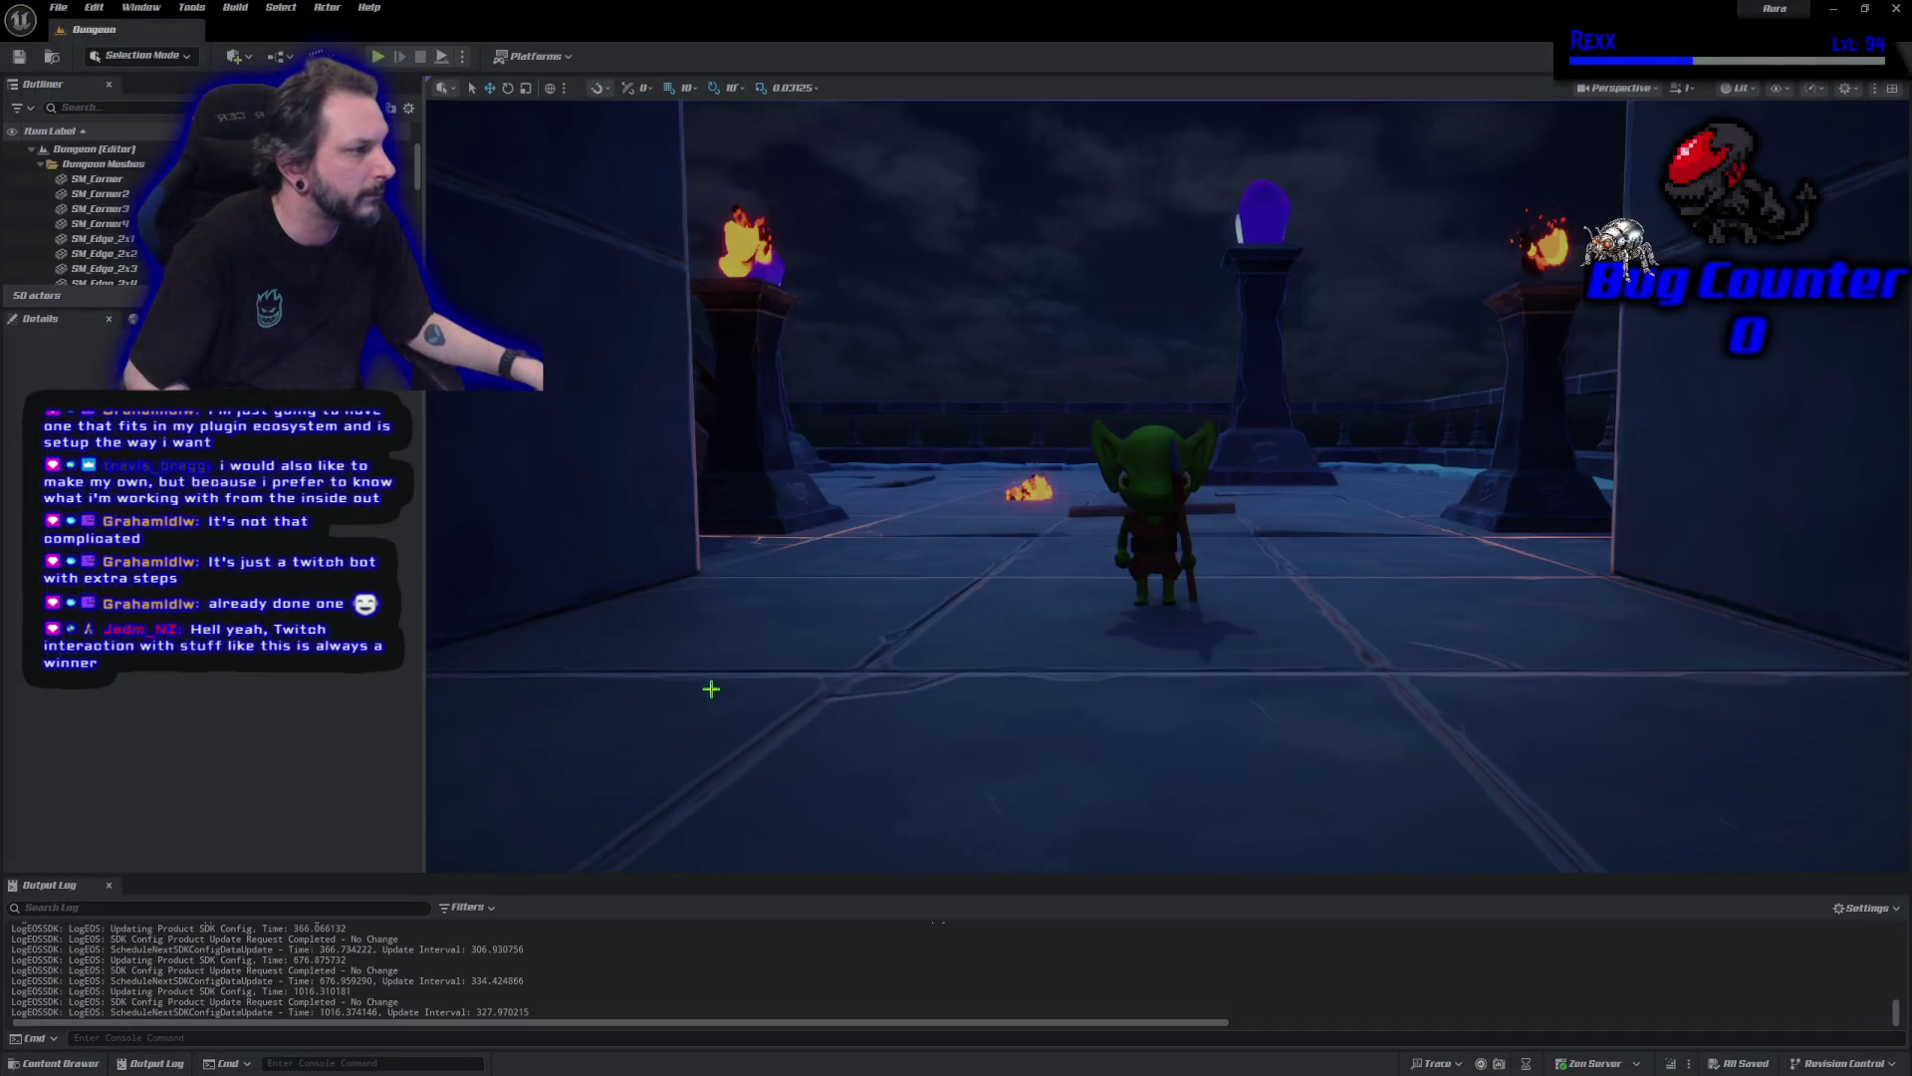
Rotate the dungeon view, select the sky sphere and goblin character, then shut down the editor.
left_click_drag(709, 689, 757, 685)
left_click(956, 578)
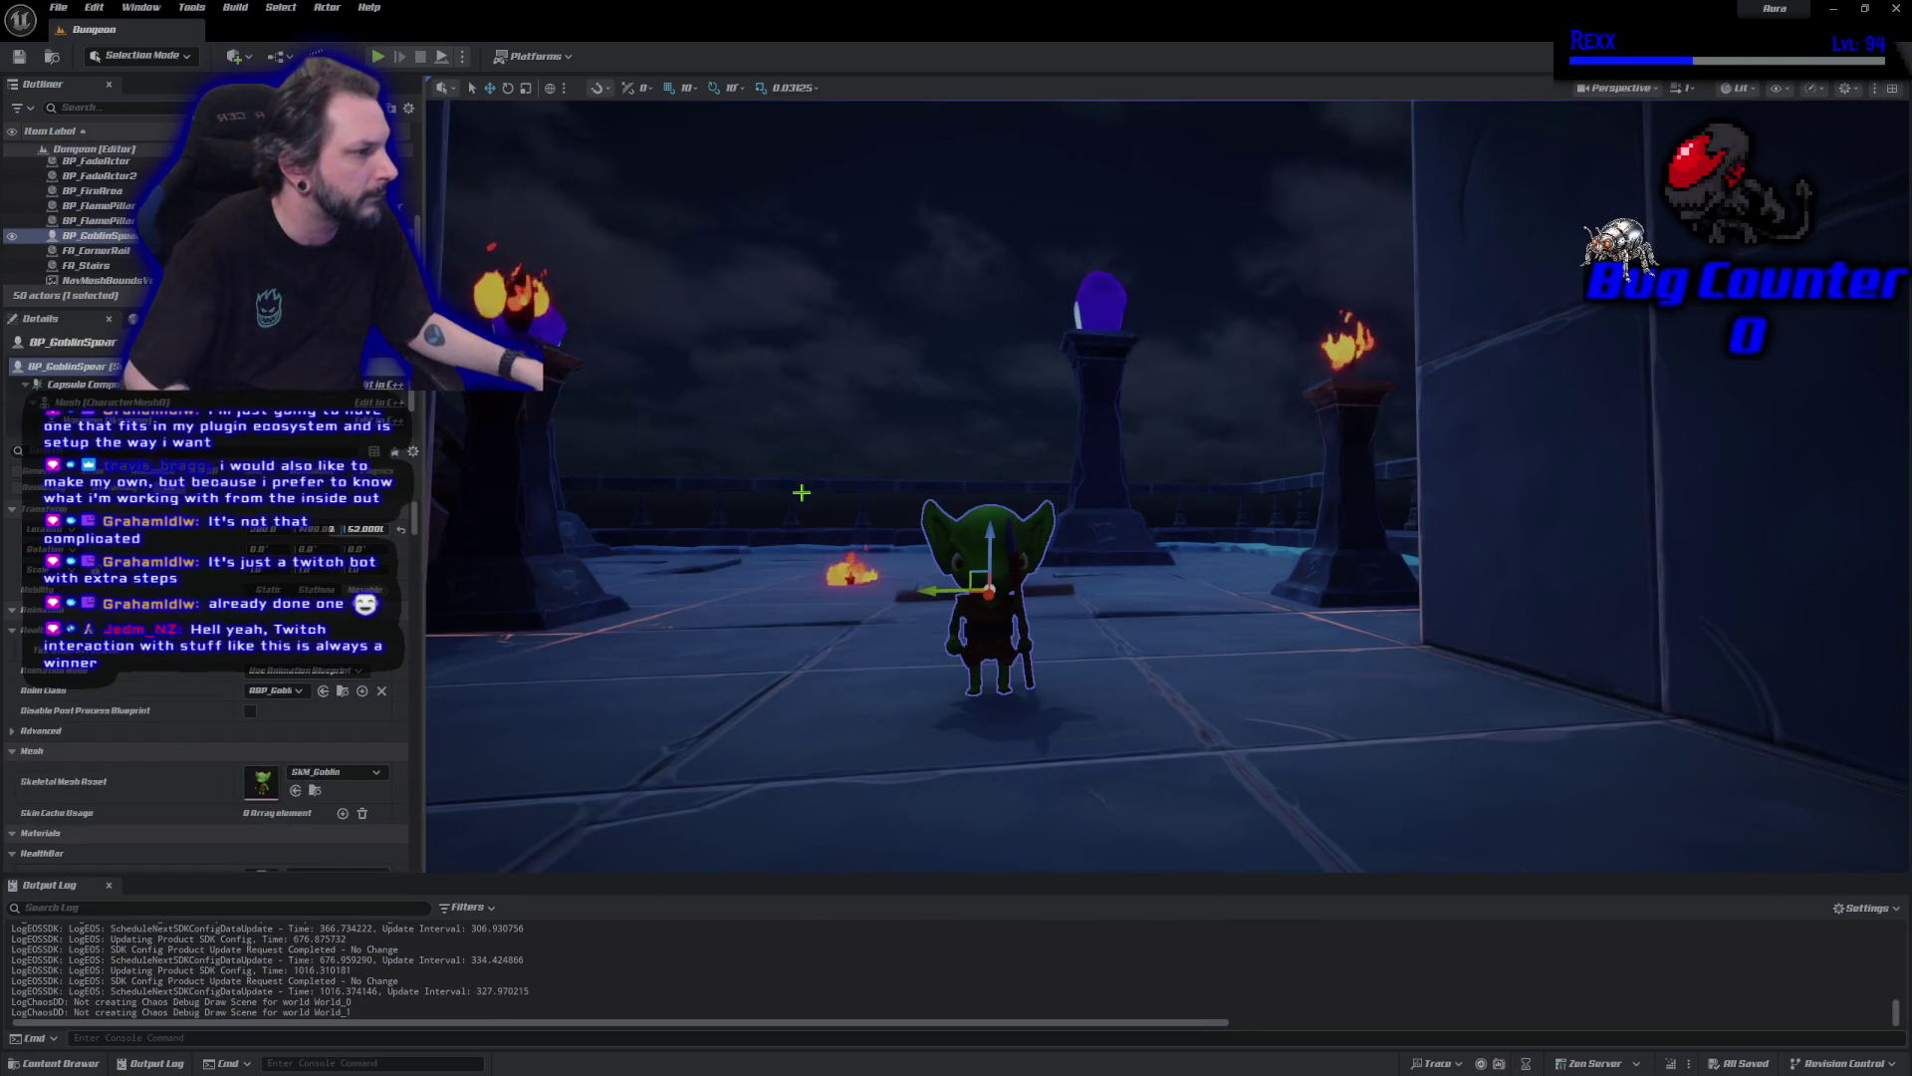
left_click(768, 326)
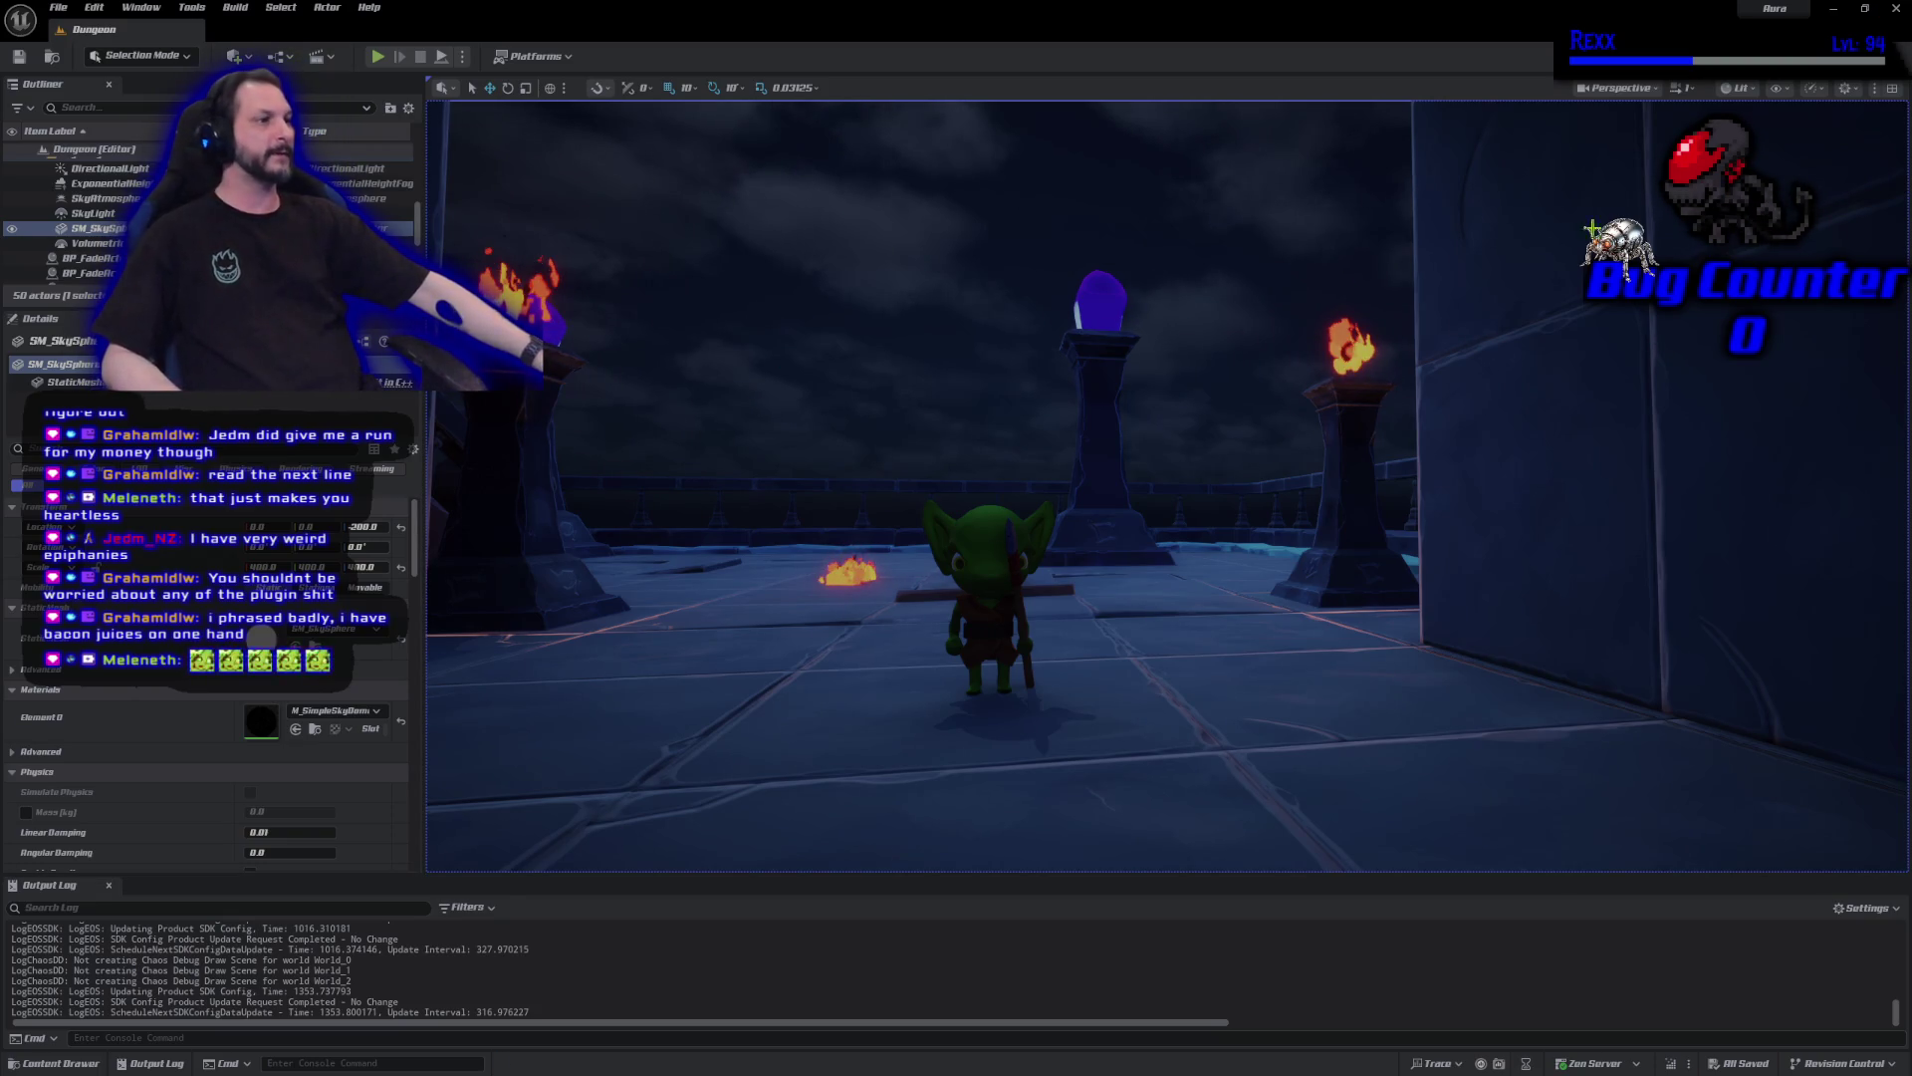
left_click(1894, 8)
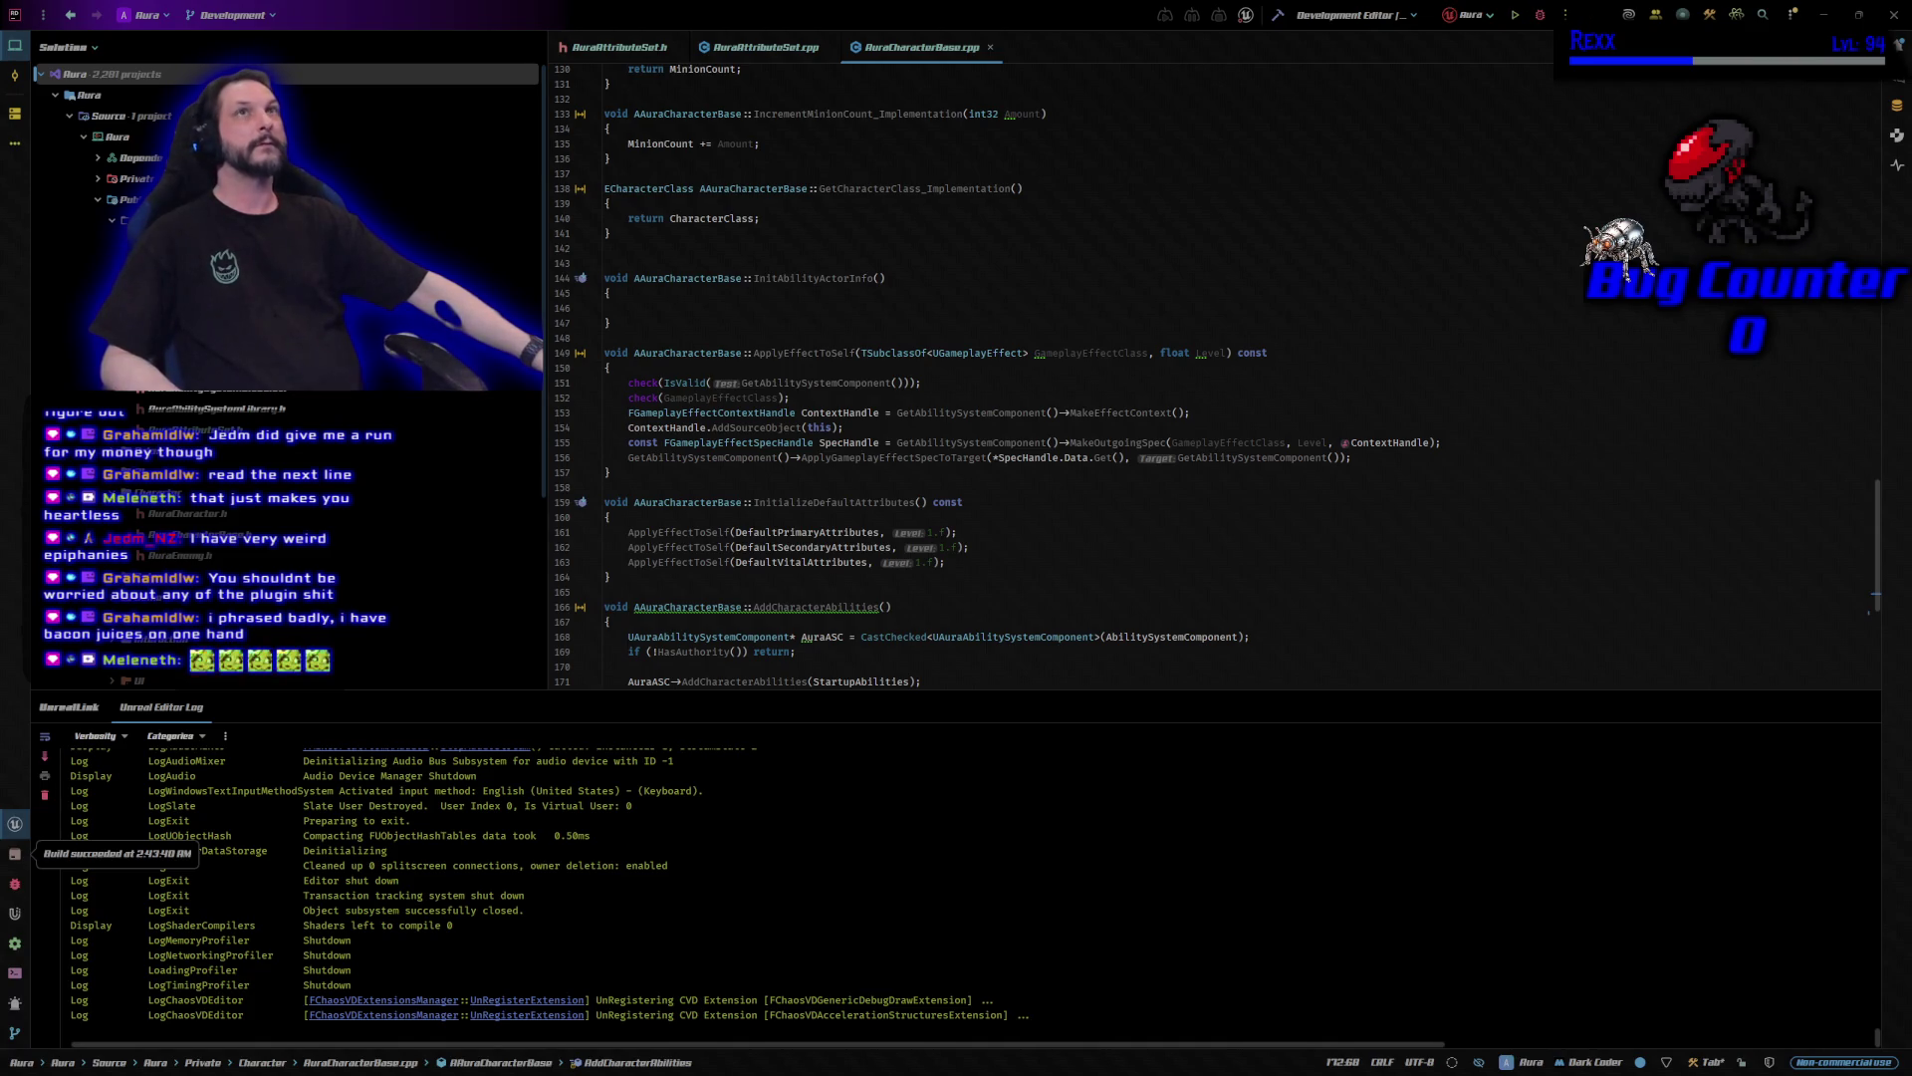
Close the AuraCharacterBase.cpp tab, collapse the Public folder, and bring up the Interaction folder's menu.
left_click(990, 47)
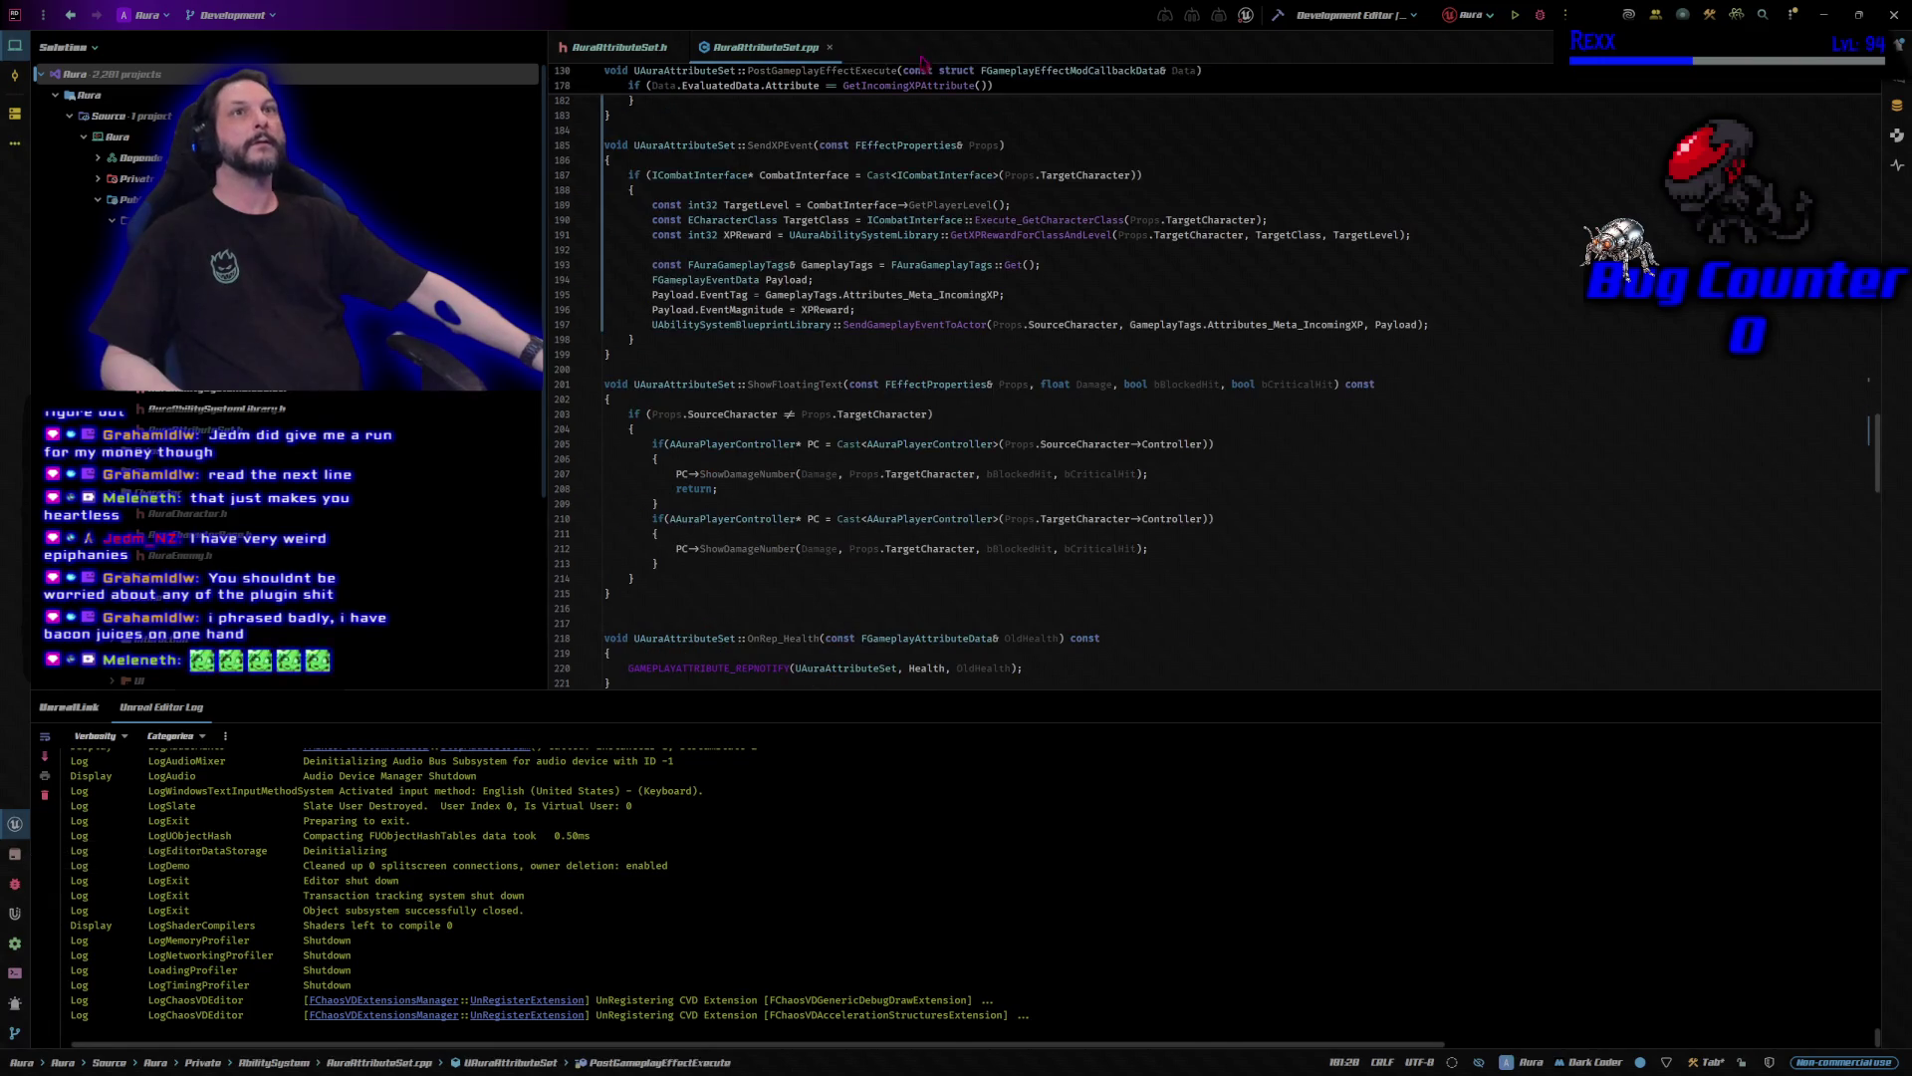
left_click(98, 199)
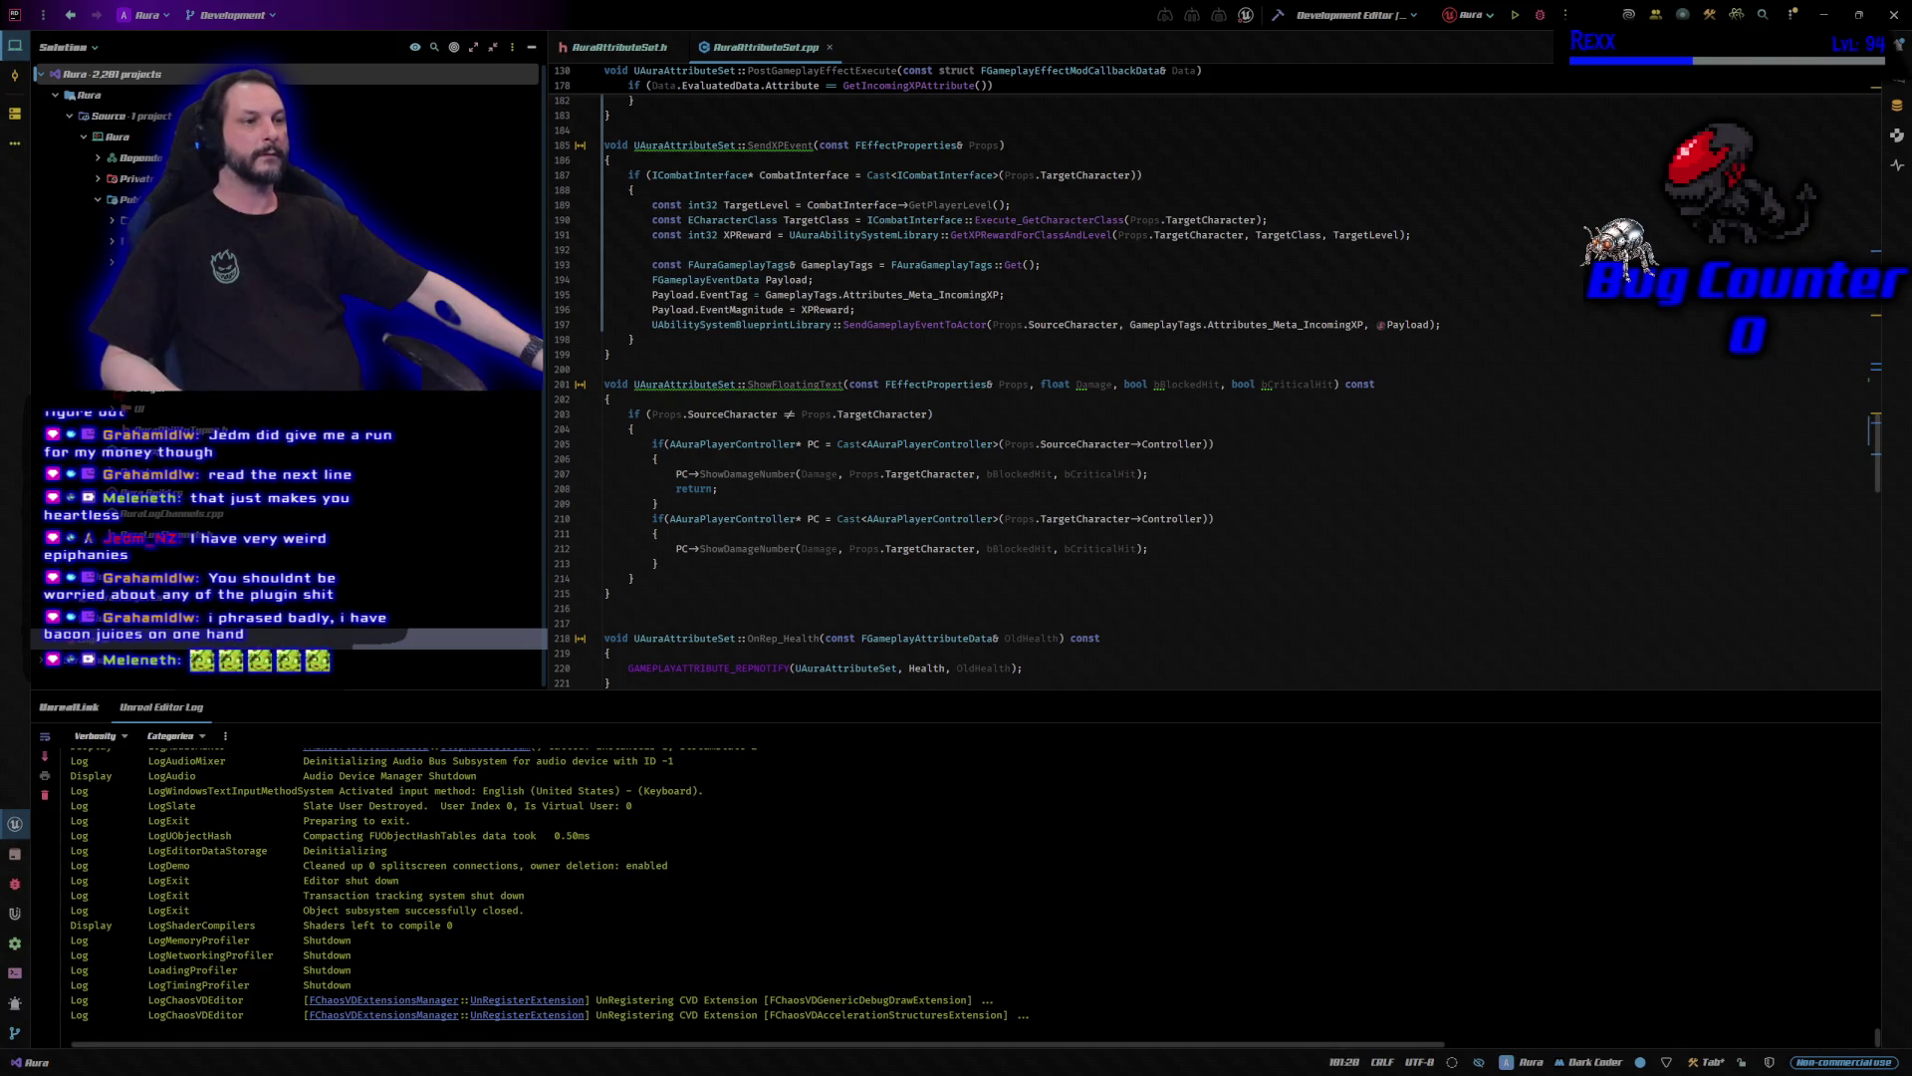
scroll(288, 538, "up", 1)
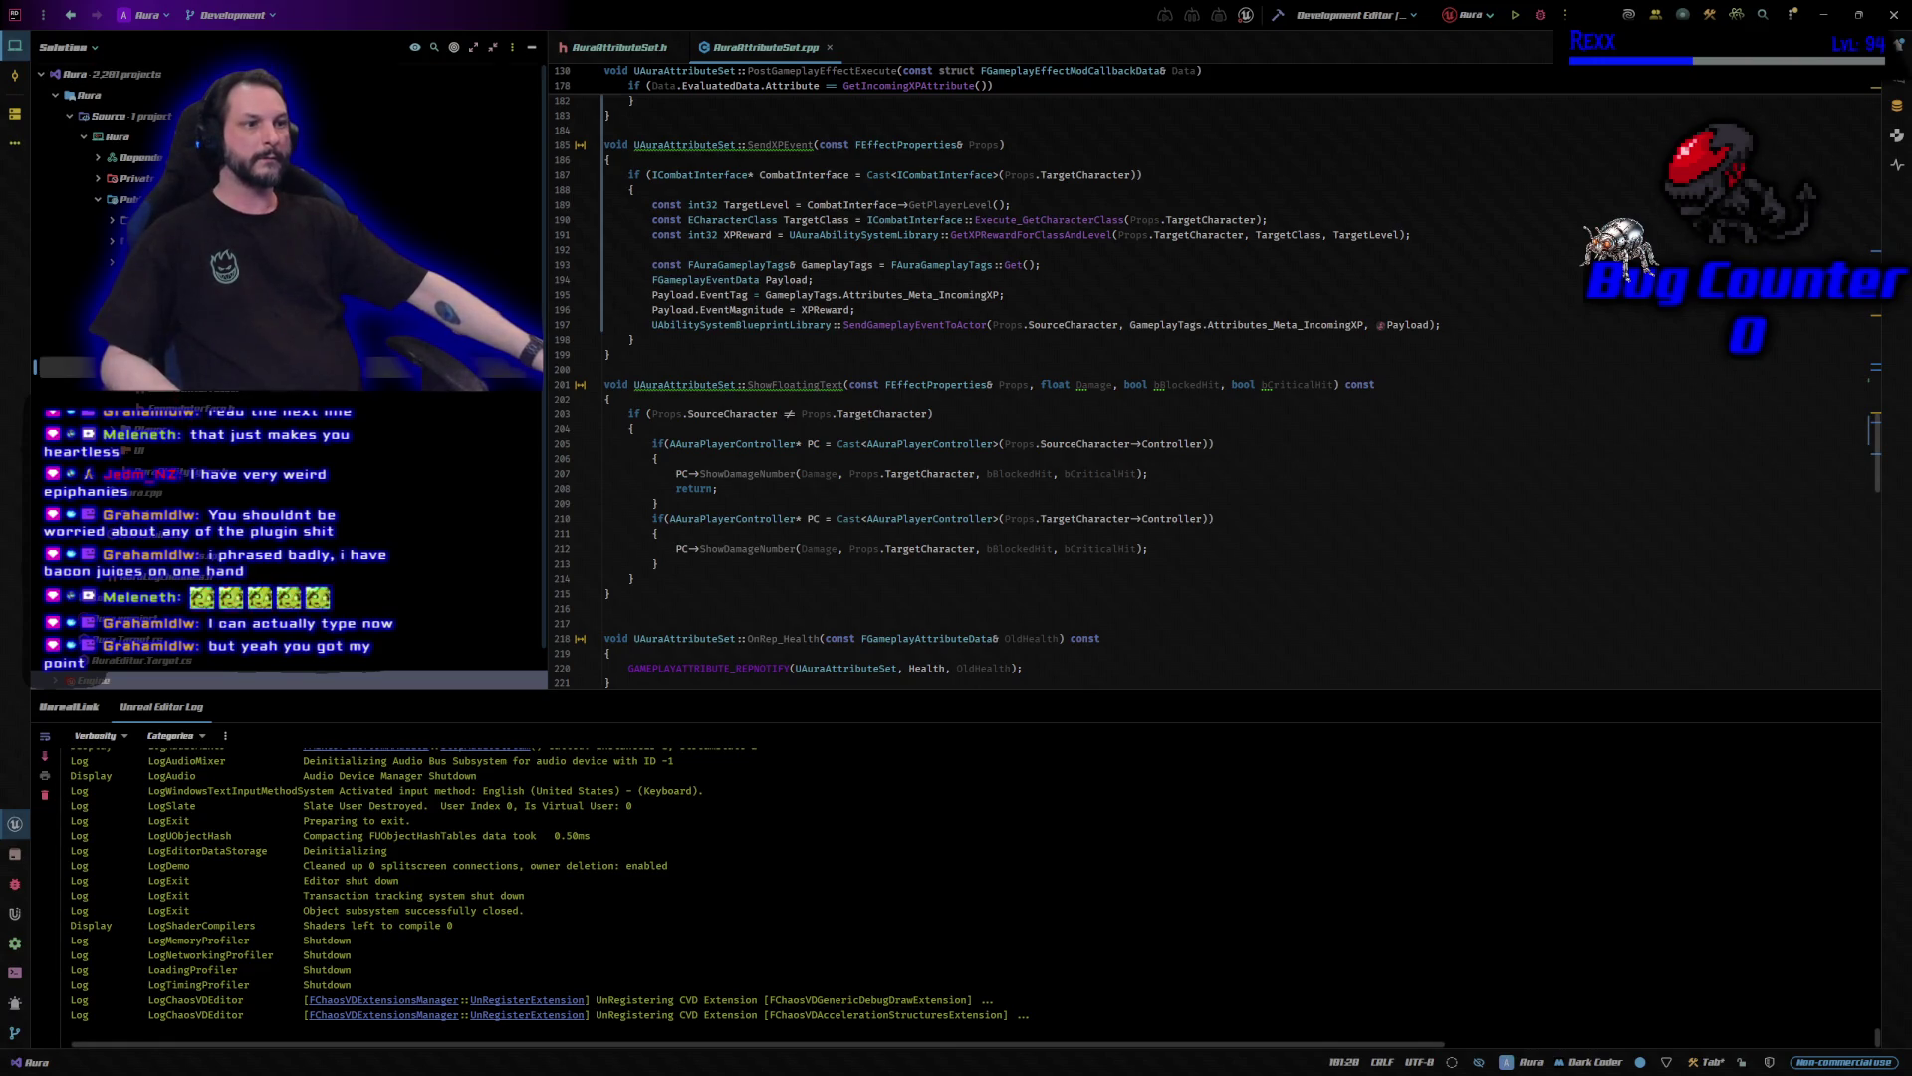
right_click(169, 354)
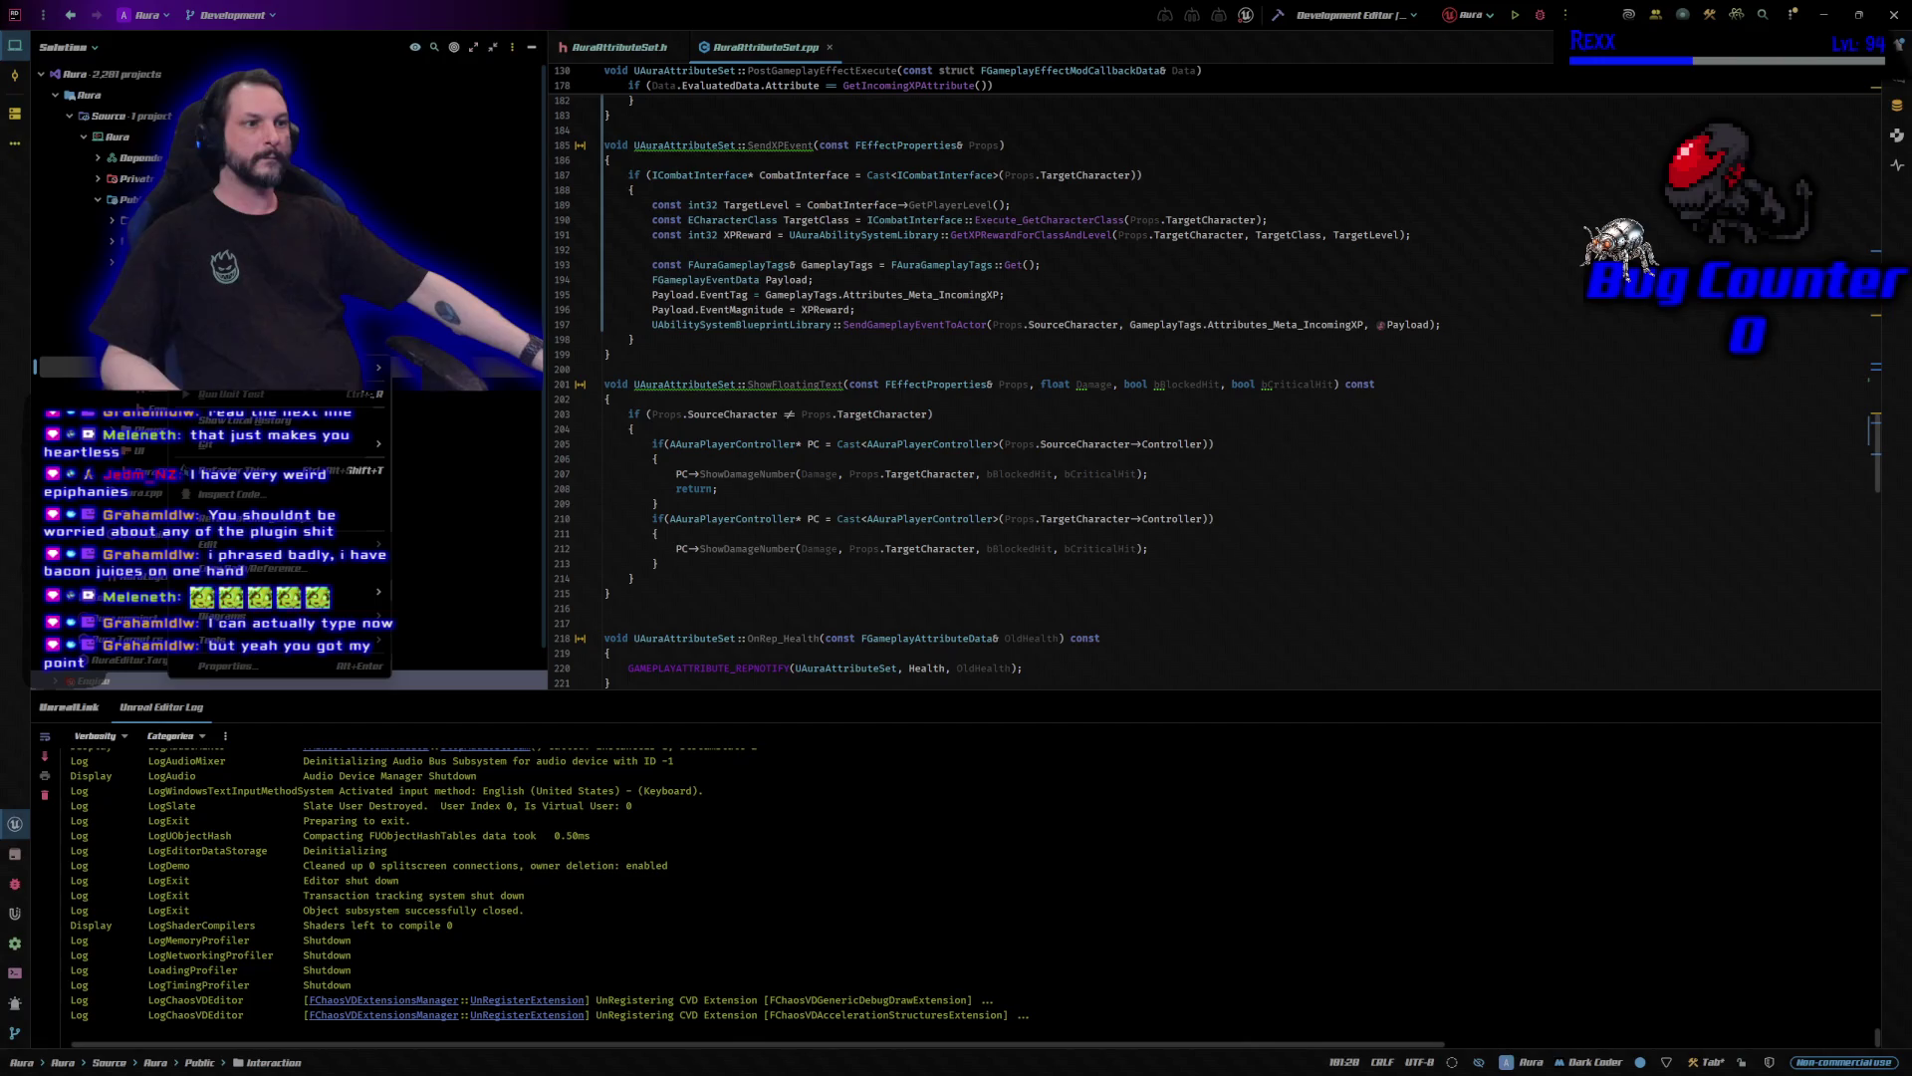
Start a new Unreal class in Public/Interaction and name it PlayerInterface.
mouse_move(373, 366)
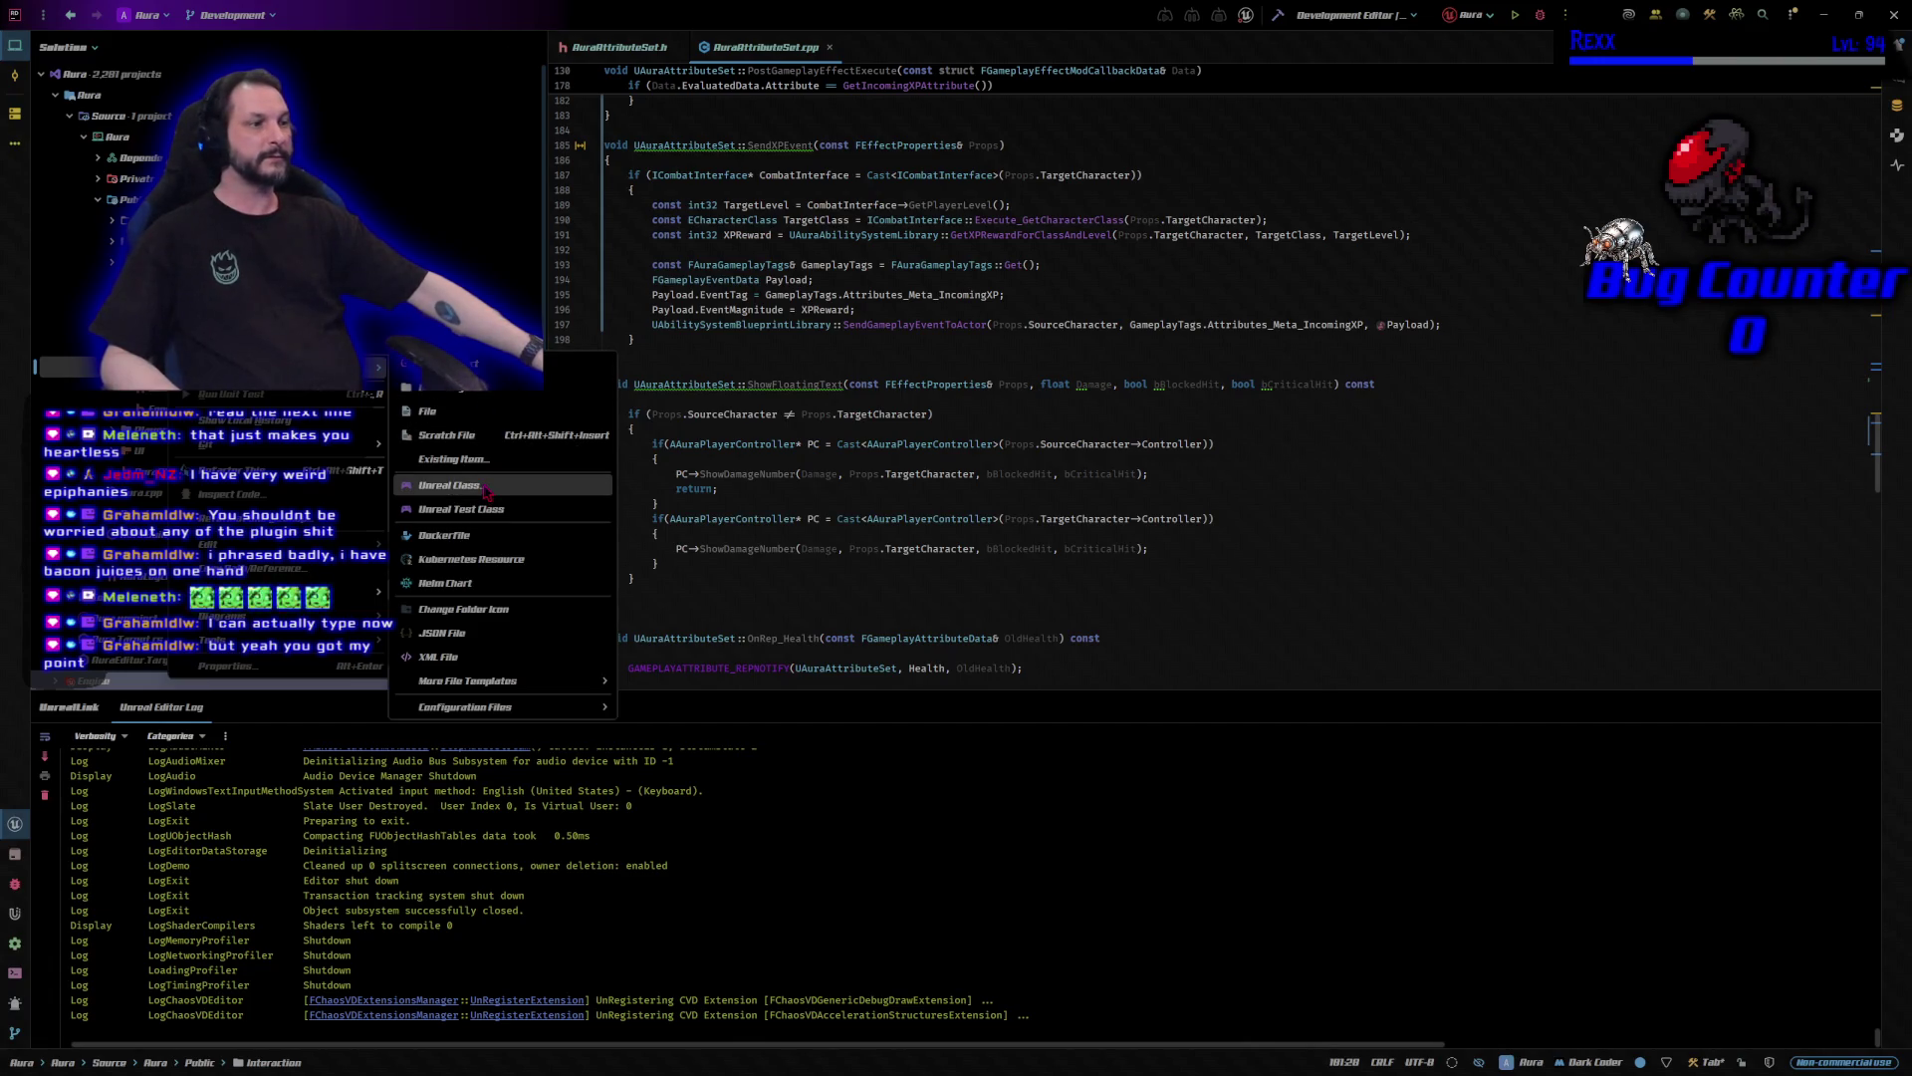
left_click(487, 486)
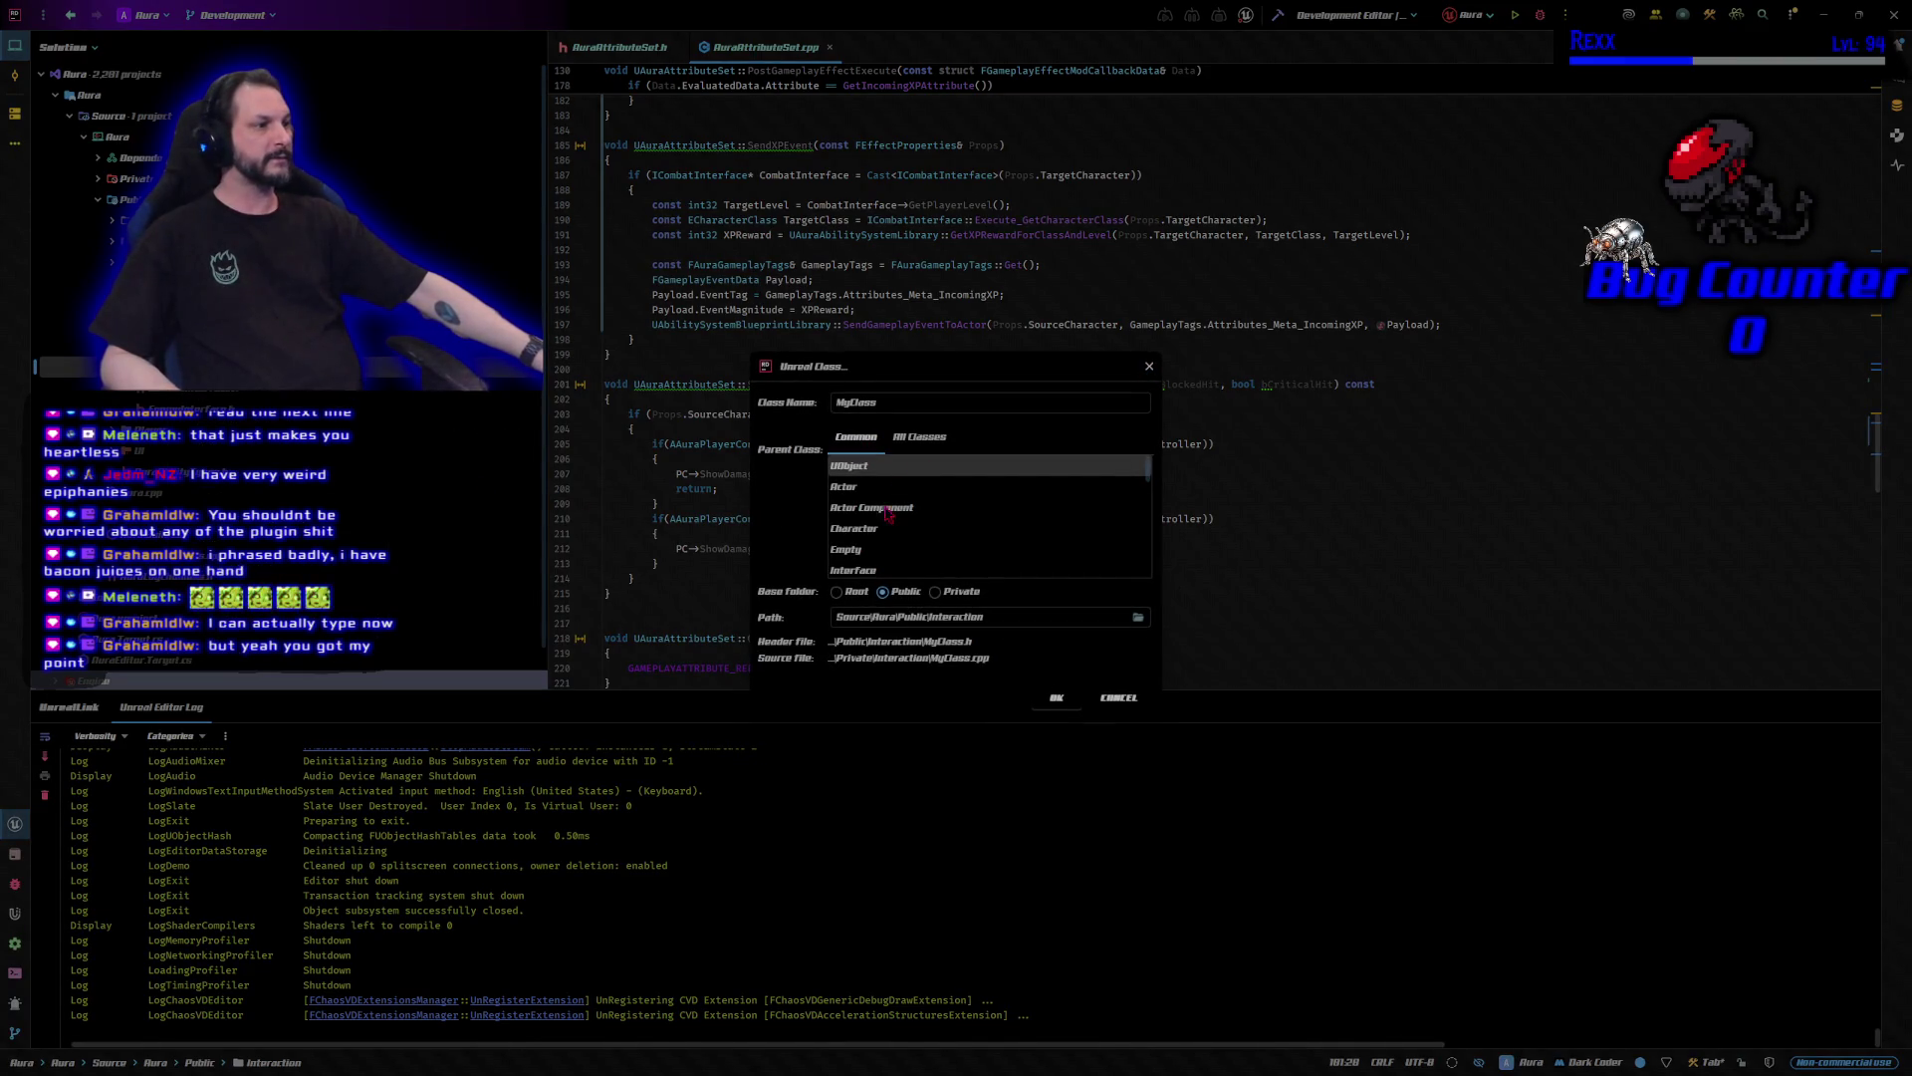
scroll(885, 520, "down", 1)
left_click(882, 402)
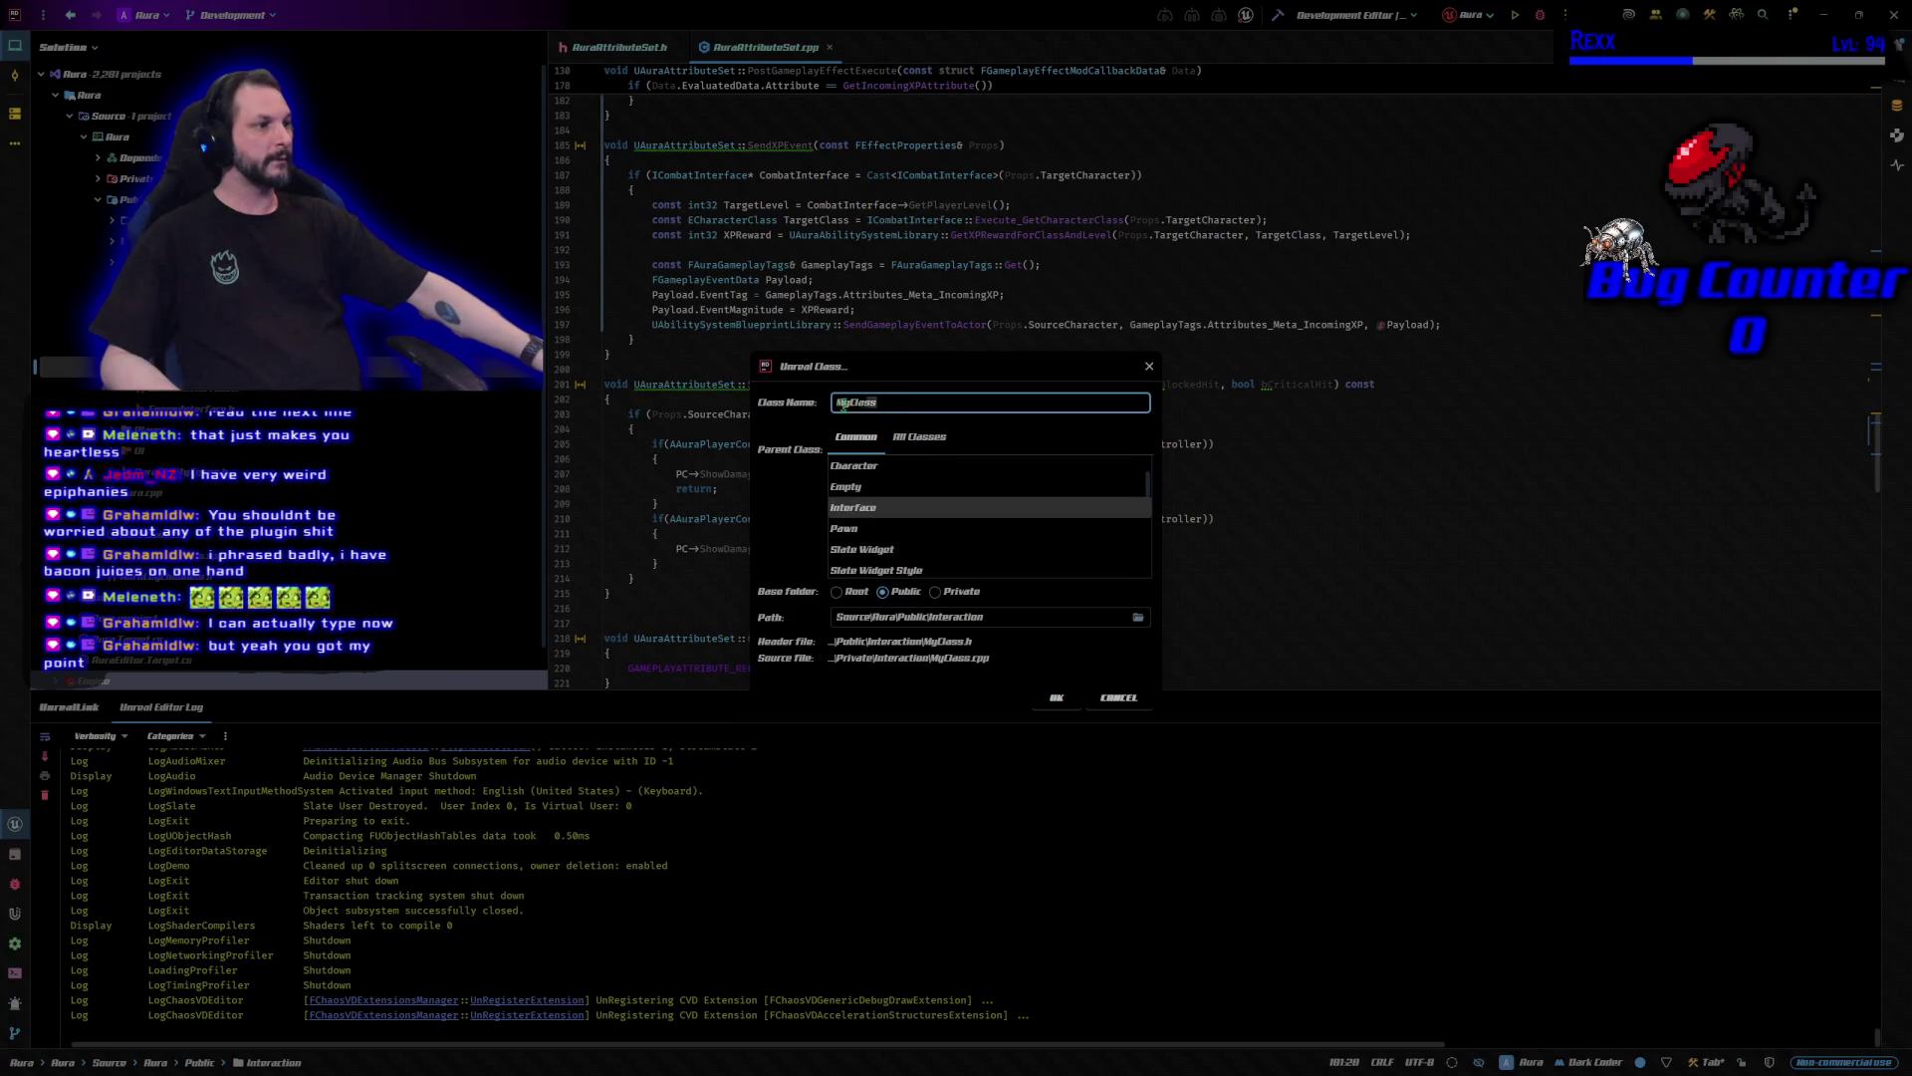
type("P")
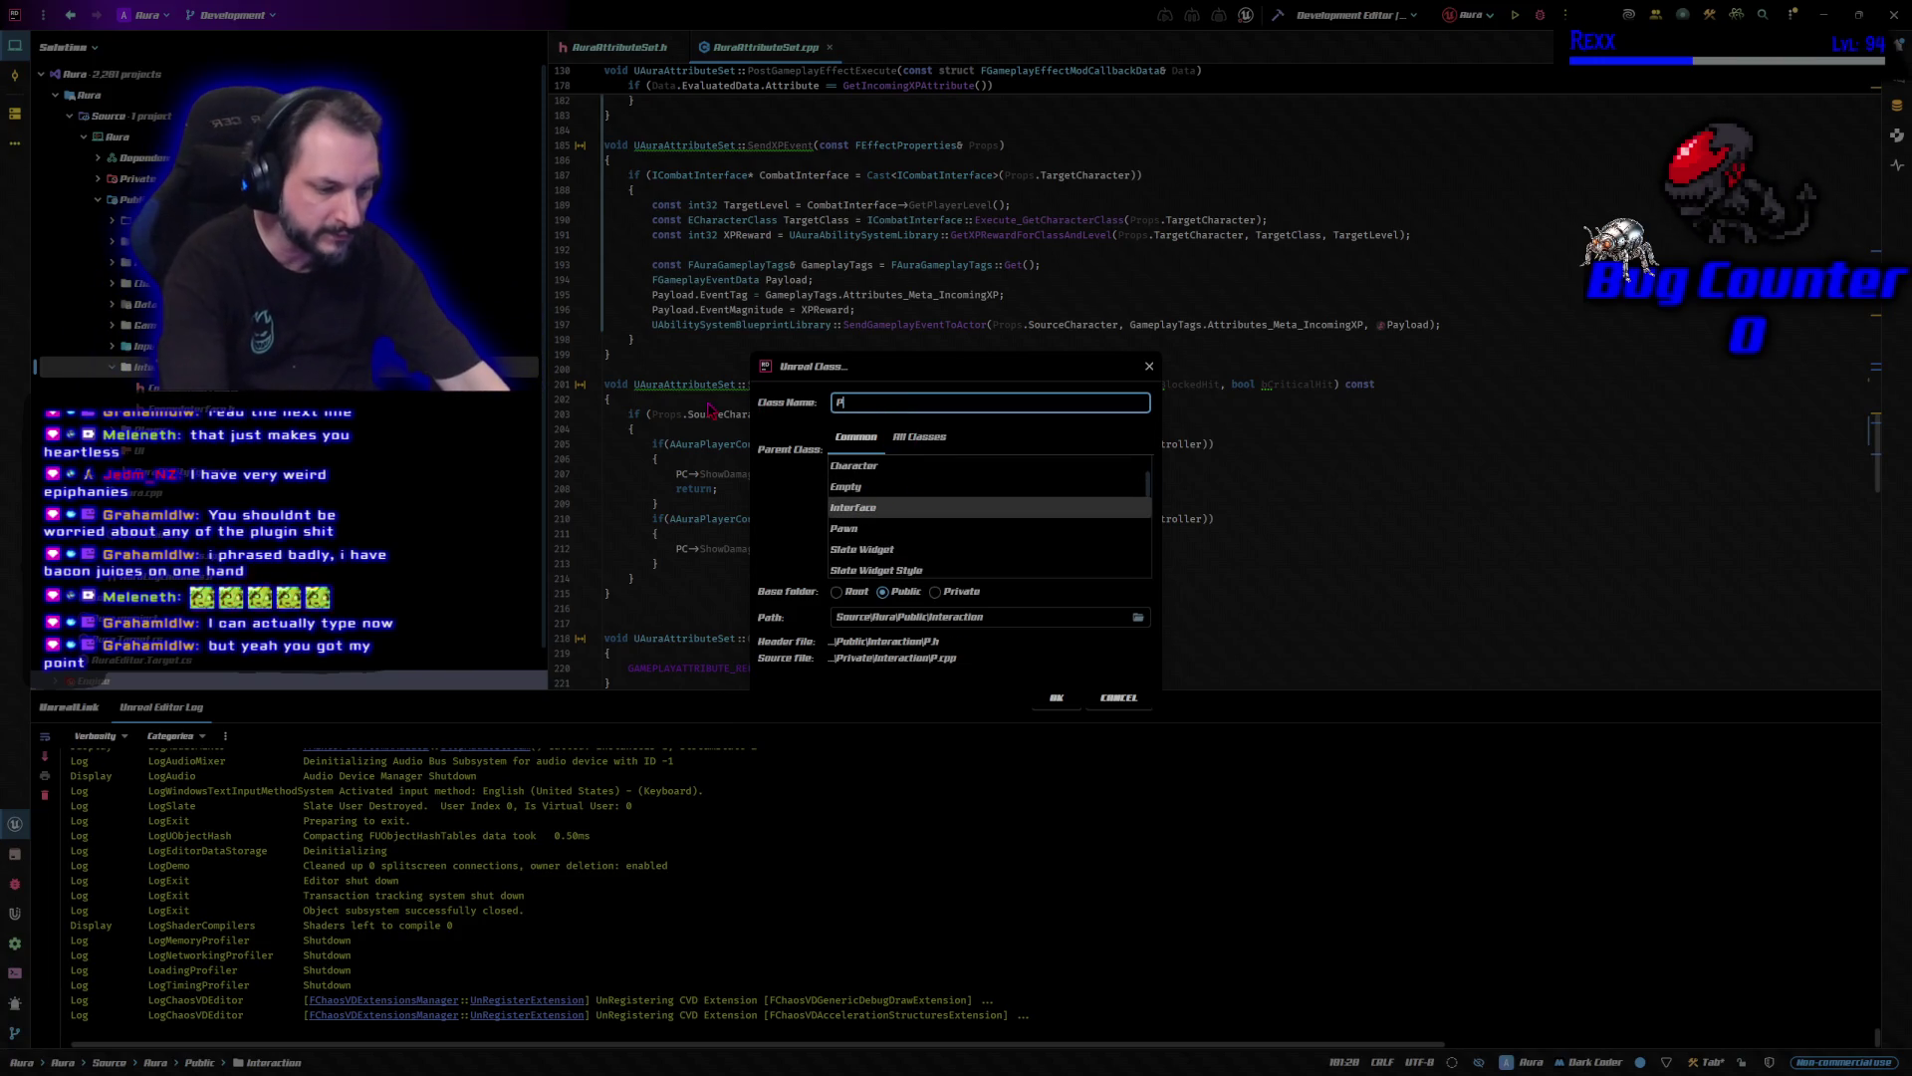
type("layerInterface")
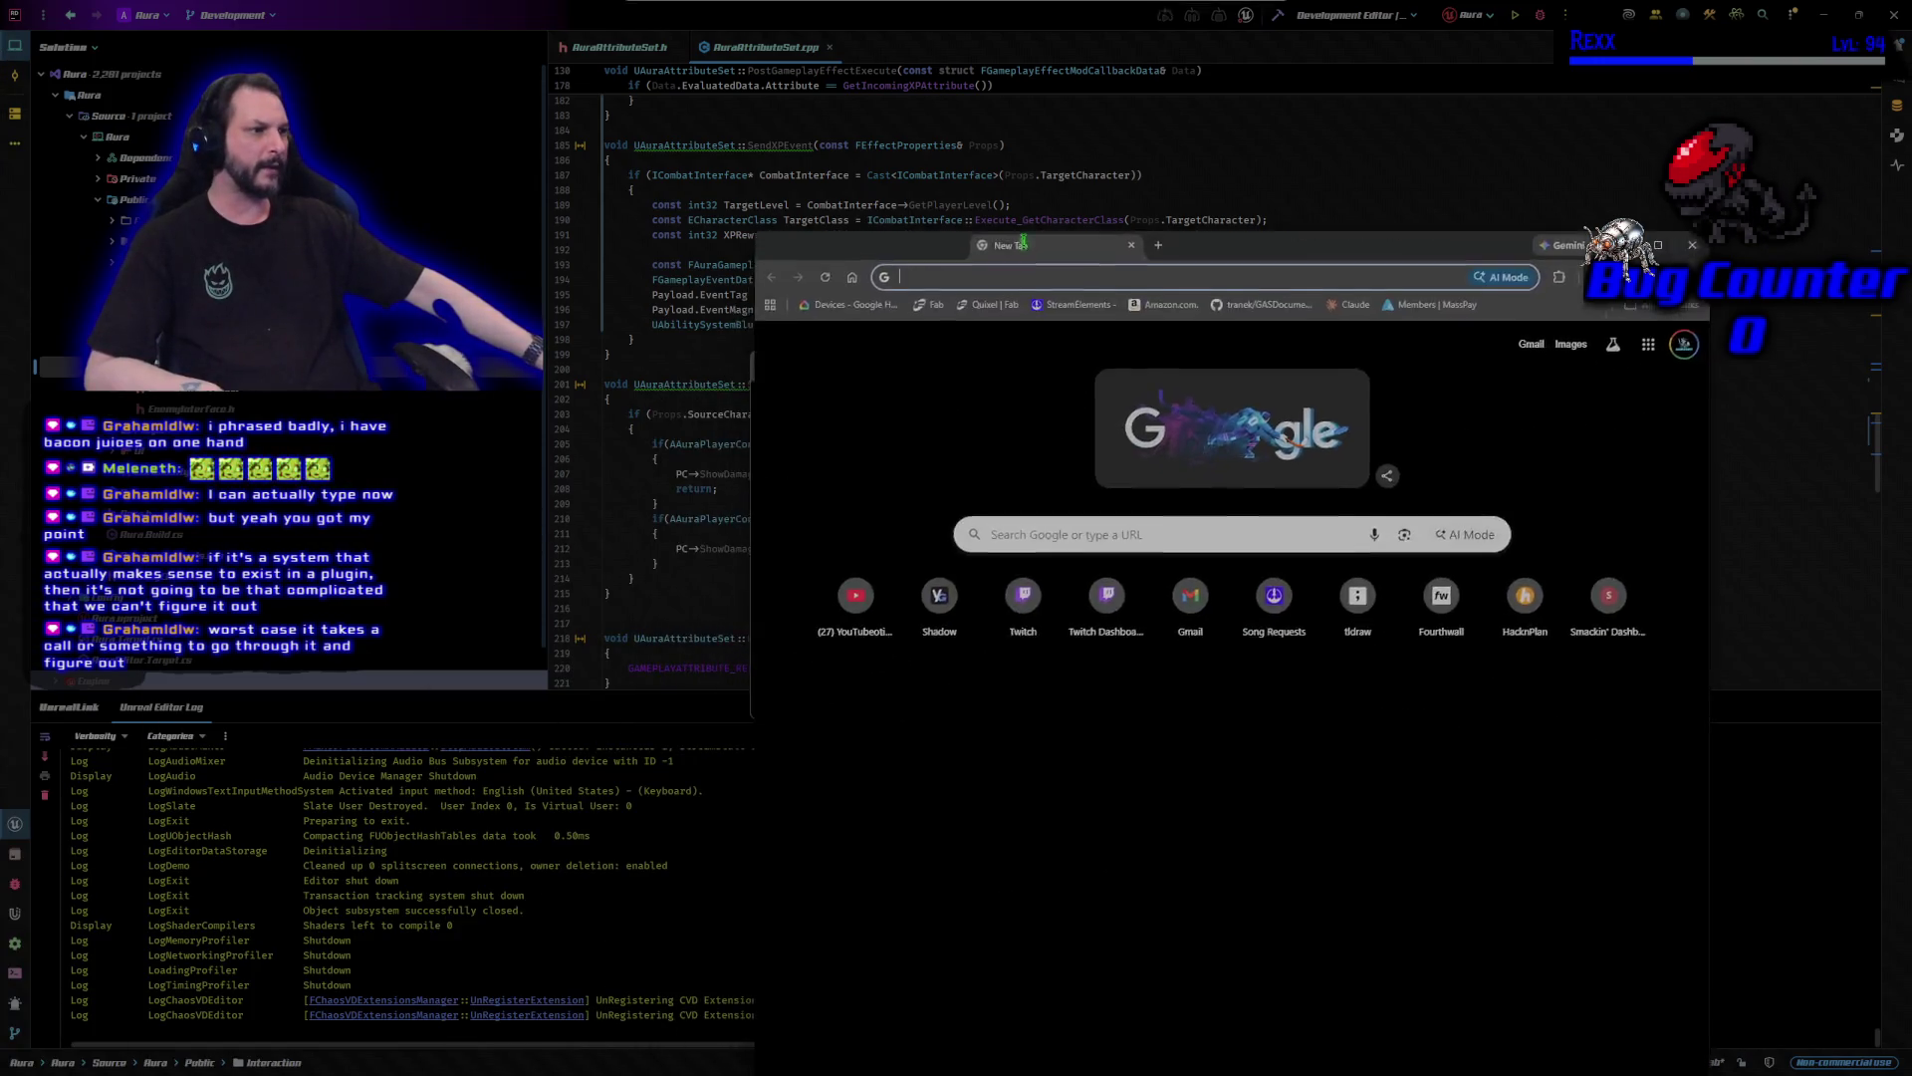
Search 'twitch unreal engine plugin' and open the Twitch Game Engine Plugins docs, maximized.
left_click(969, 476)
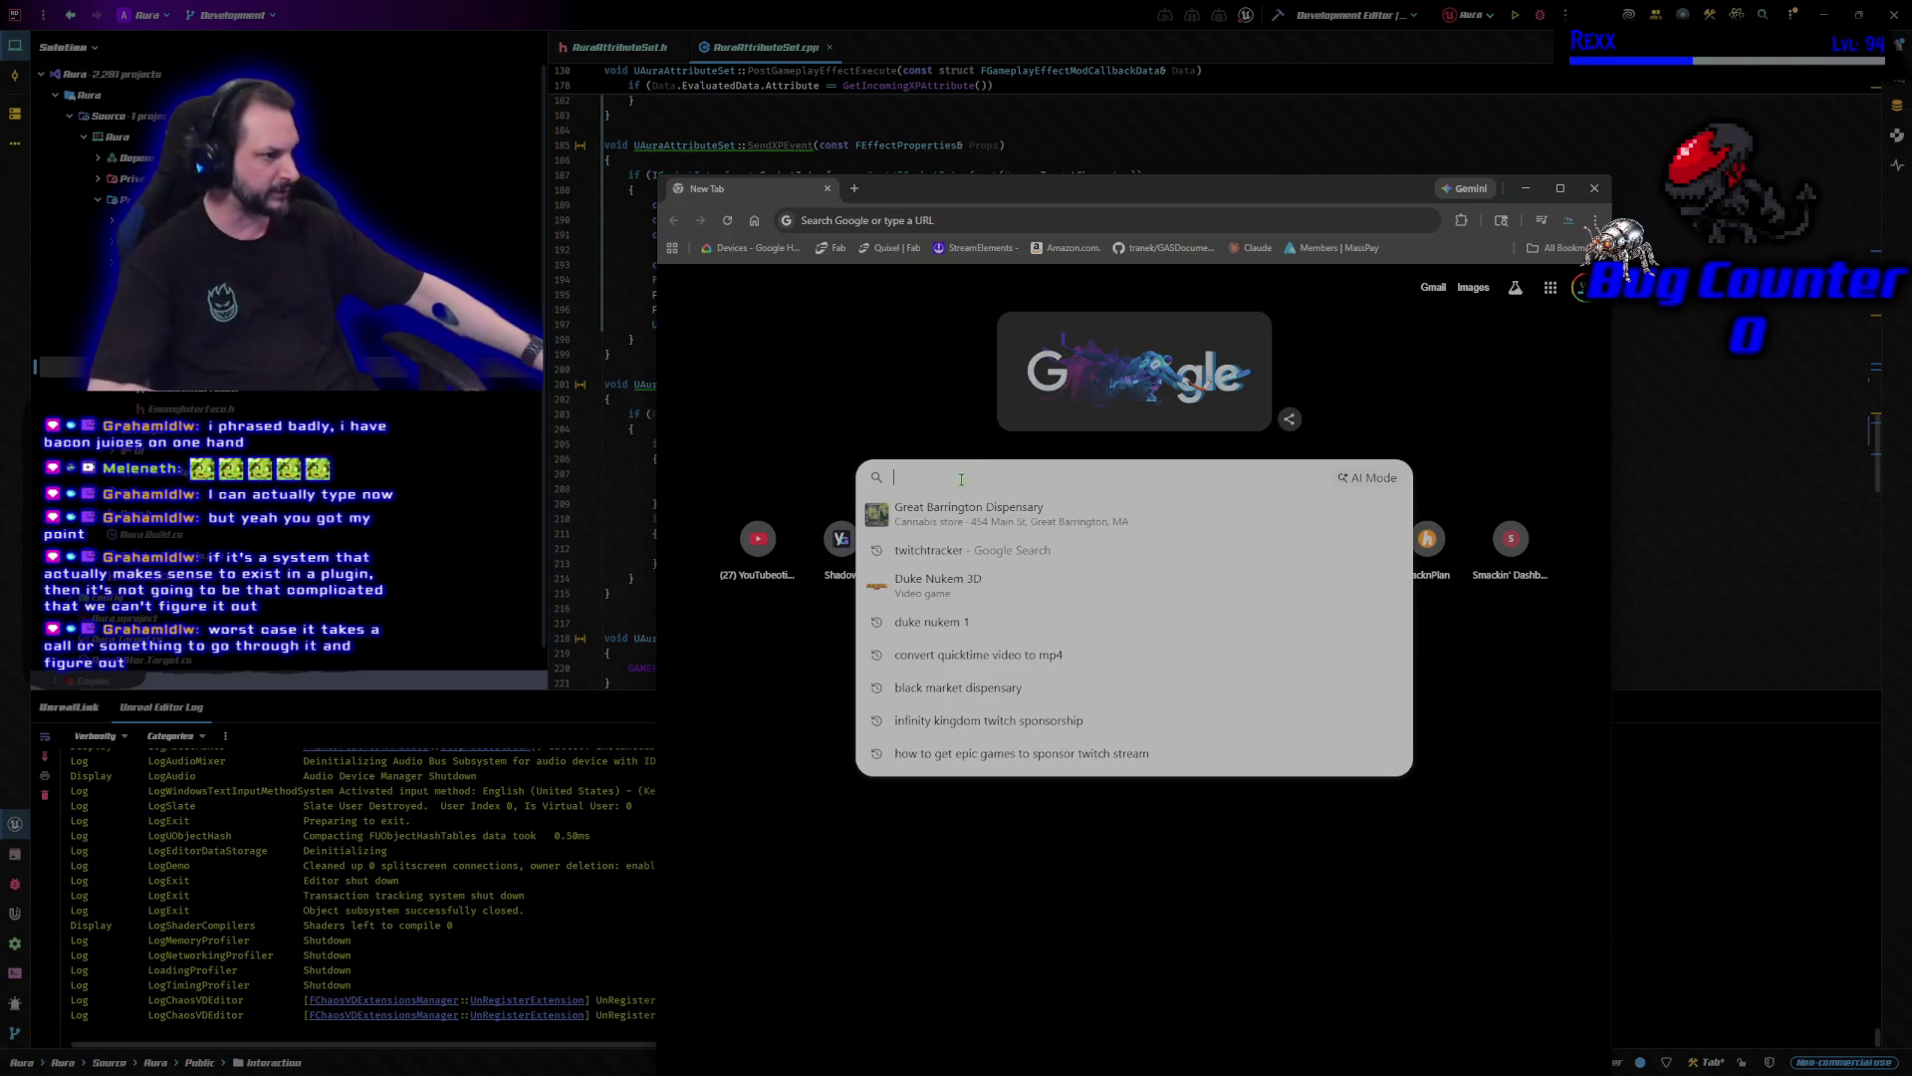
type("twitch ")
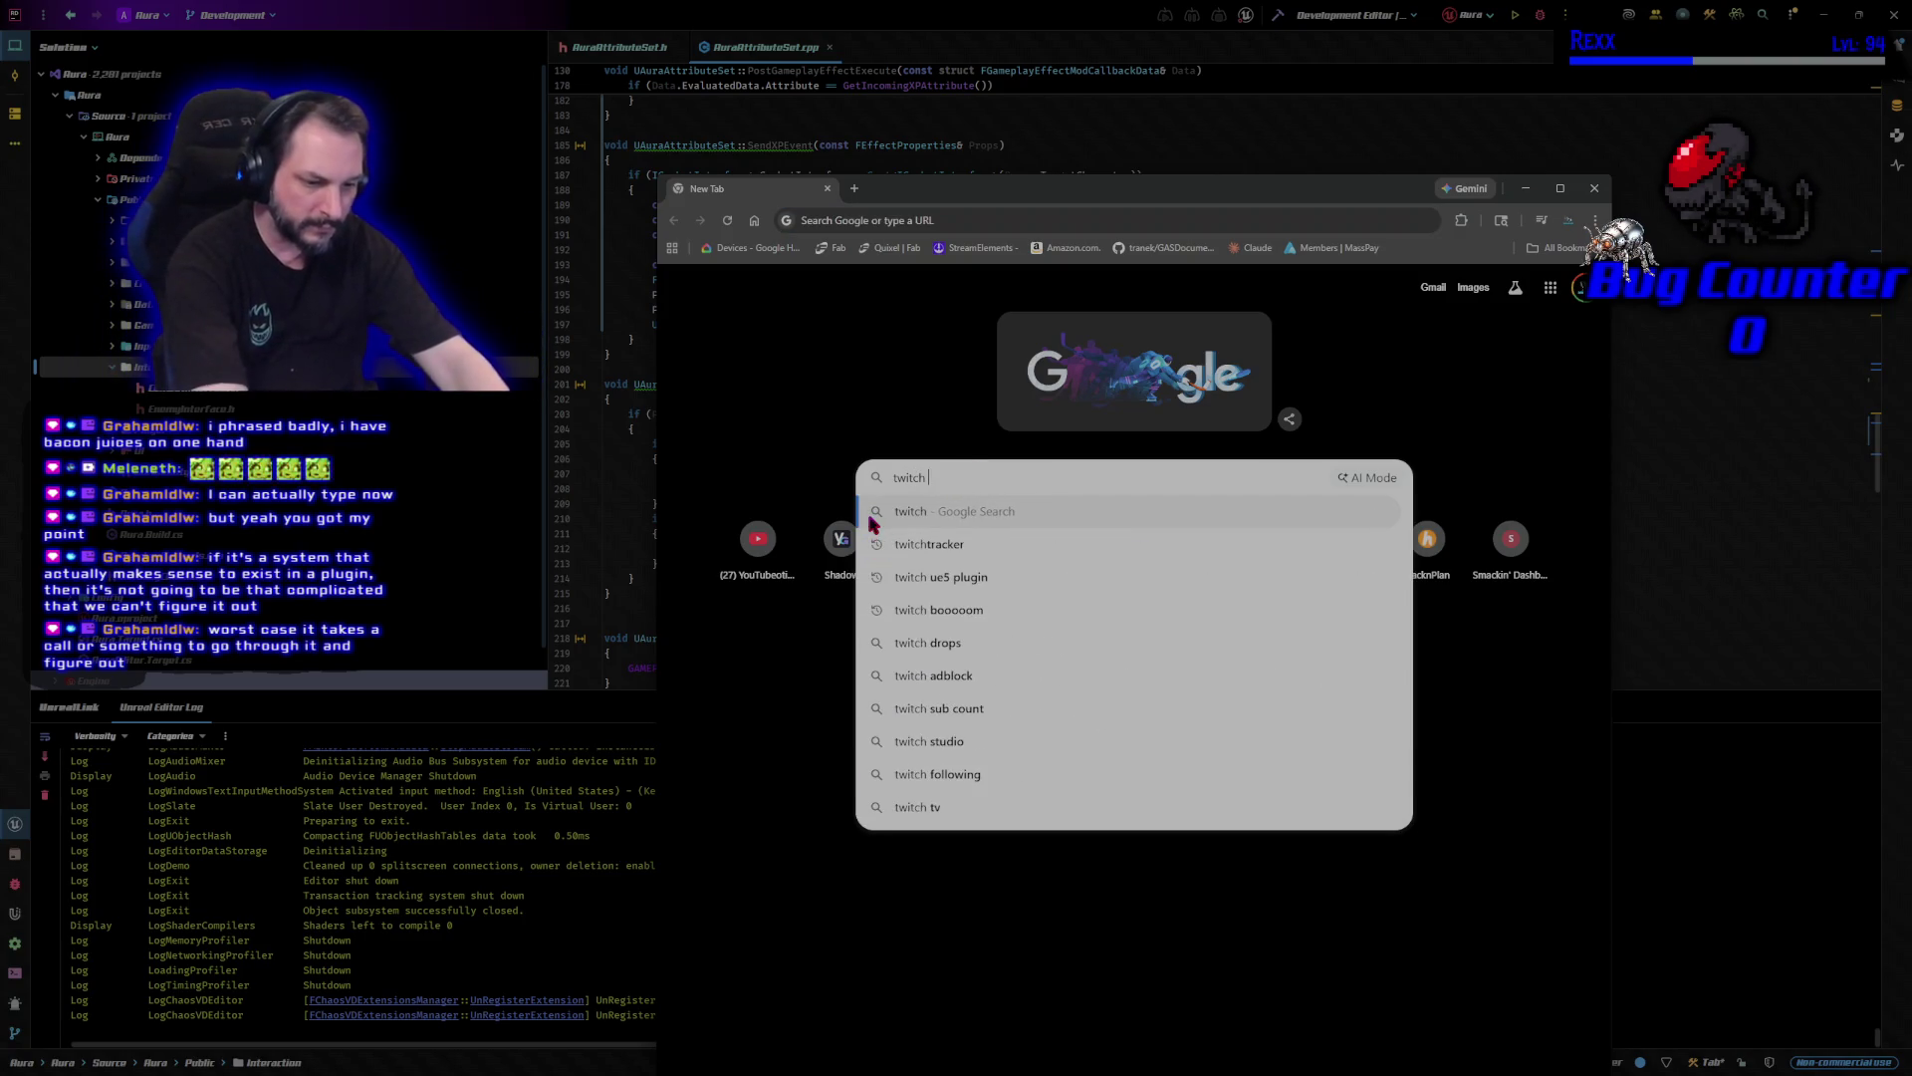
type("unreal e")
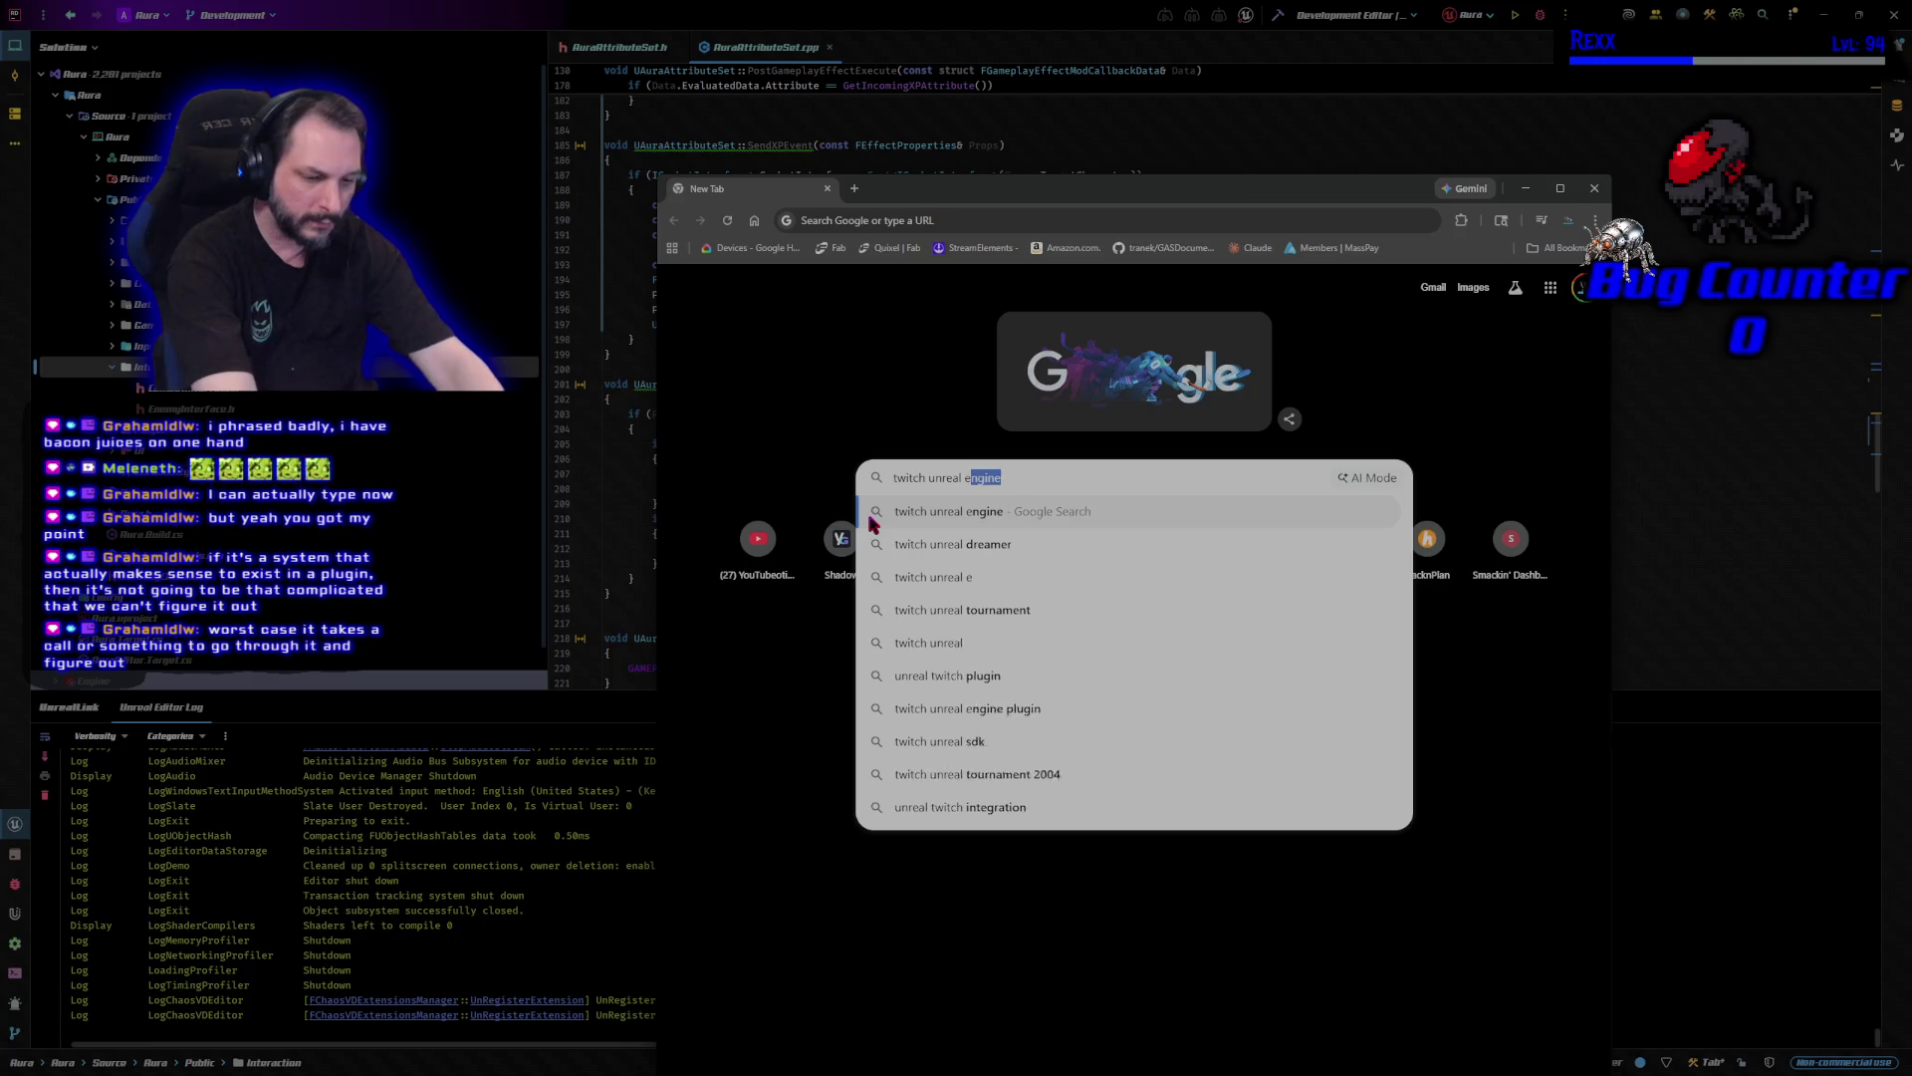
type("ngine plugin")
key("Return")
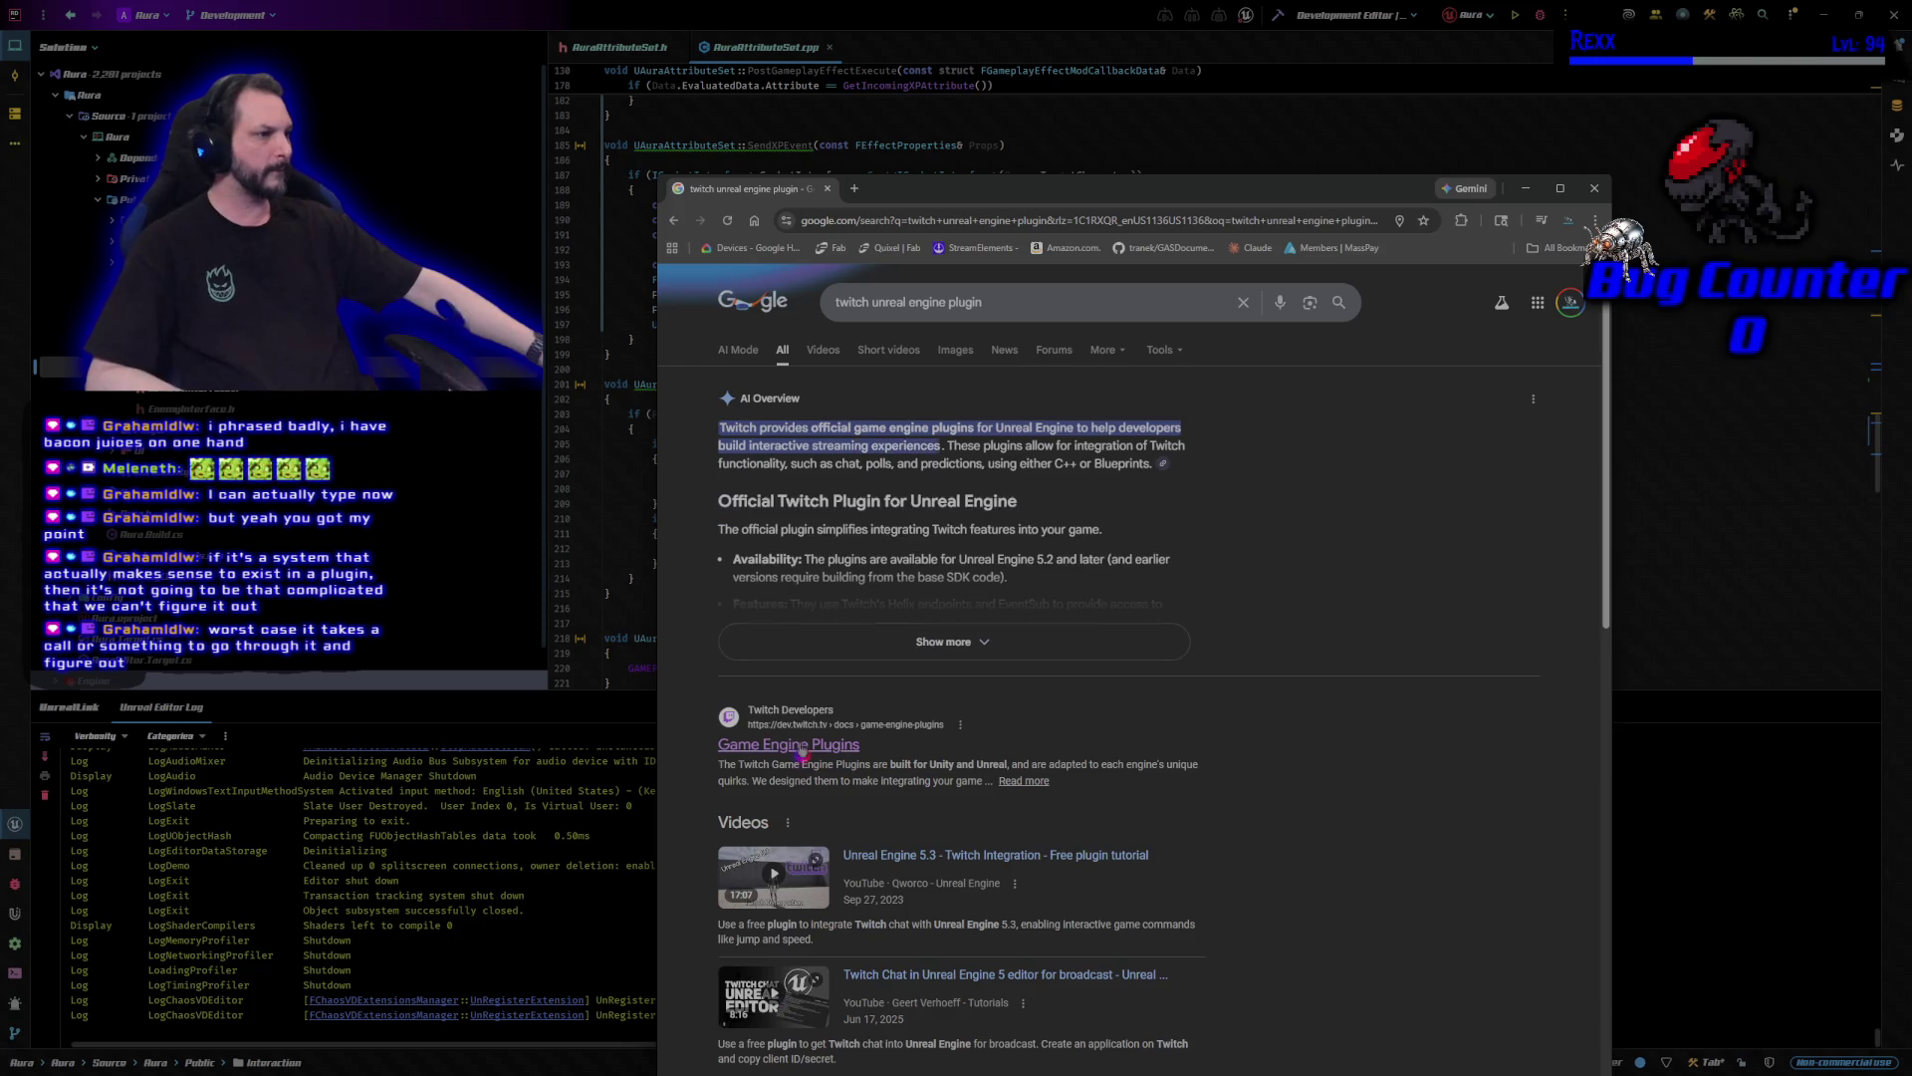
left_click(802, 747)
double_click(1217, 187)
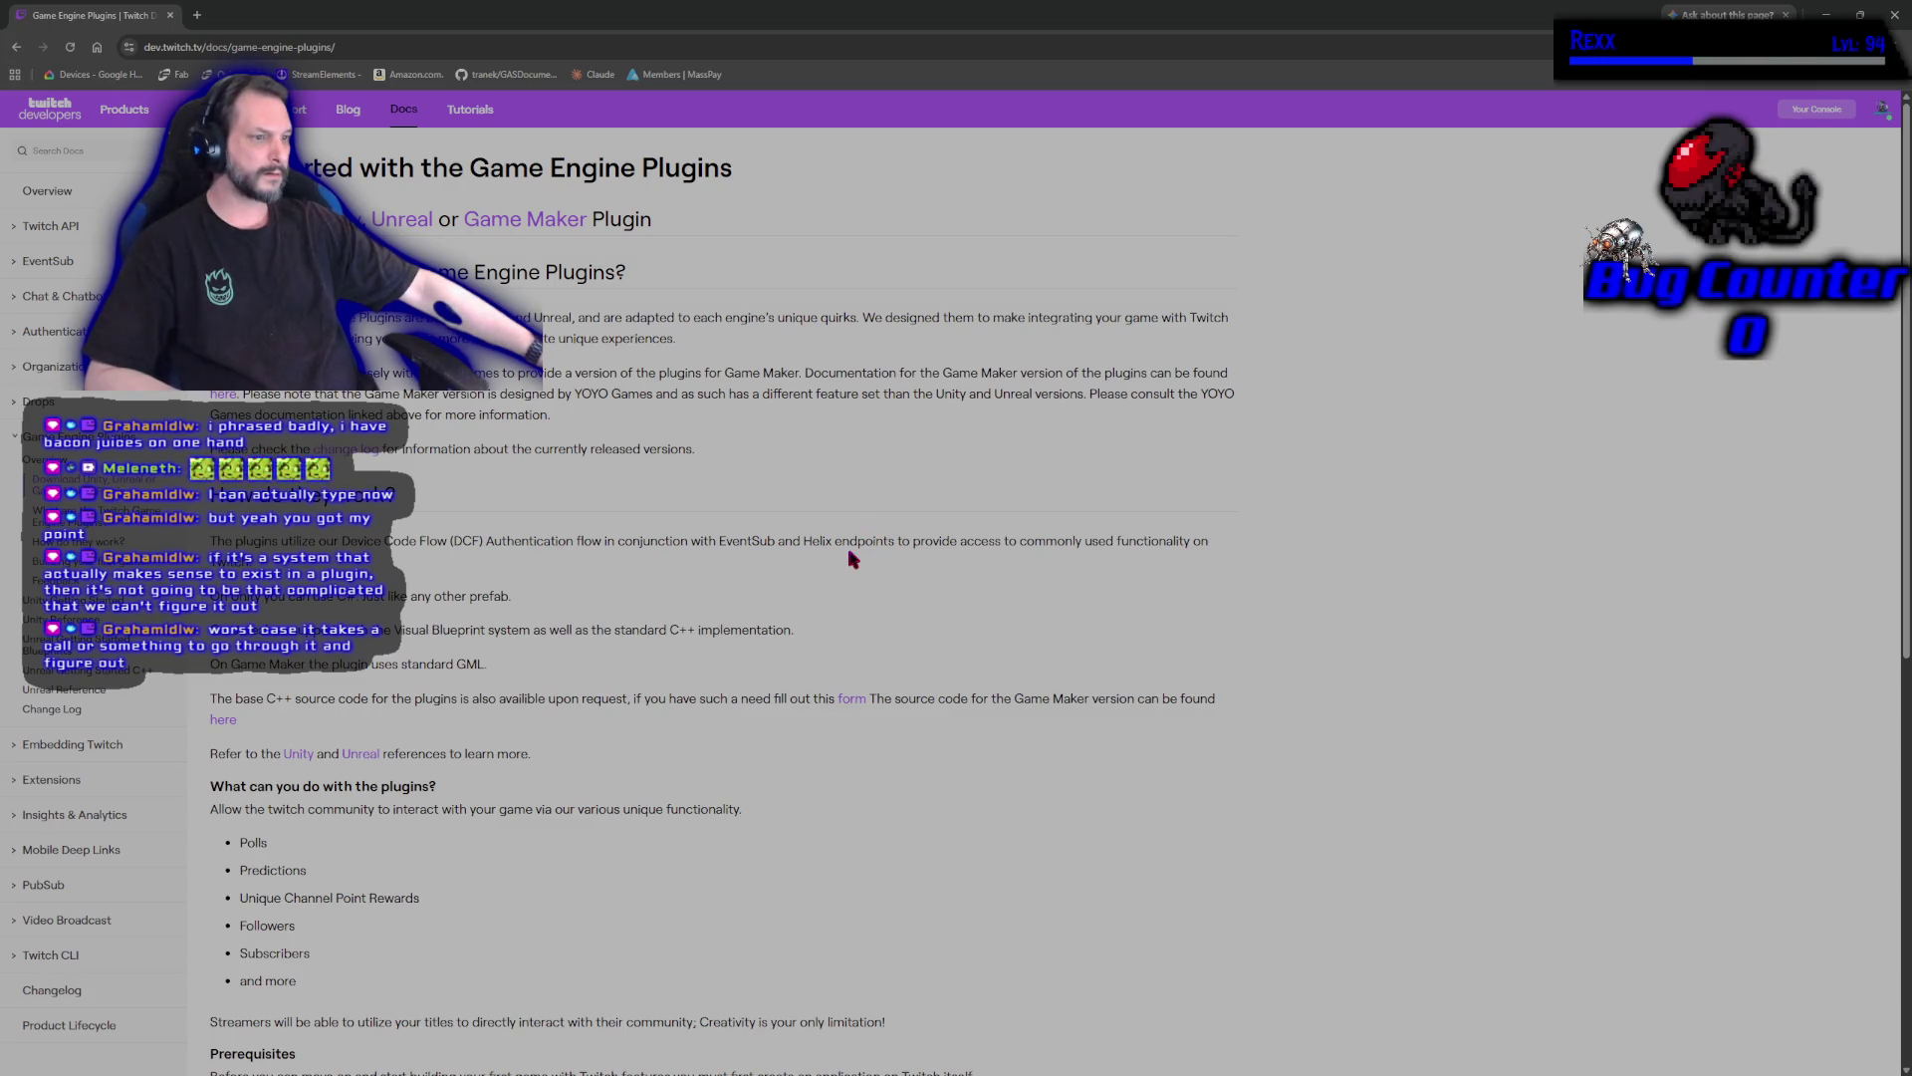
Skim the Unreal plugin reference down to GetStreamInfoById(), then return to the plugins page.
left_click(361, 754)
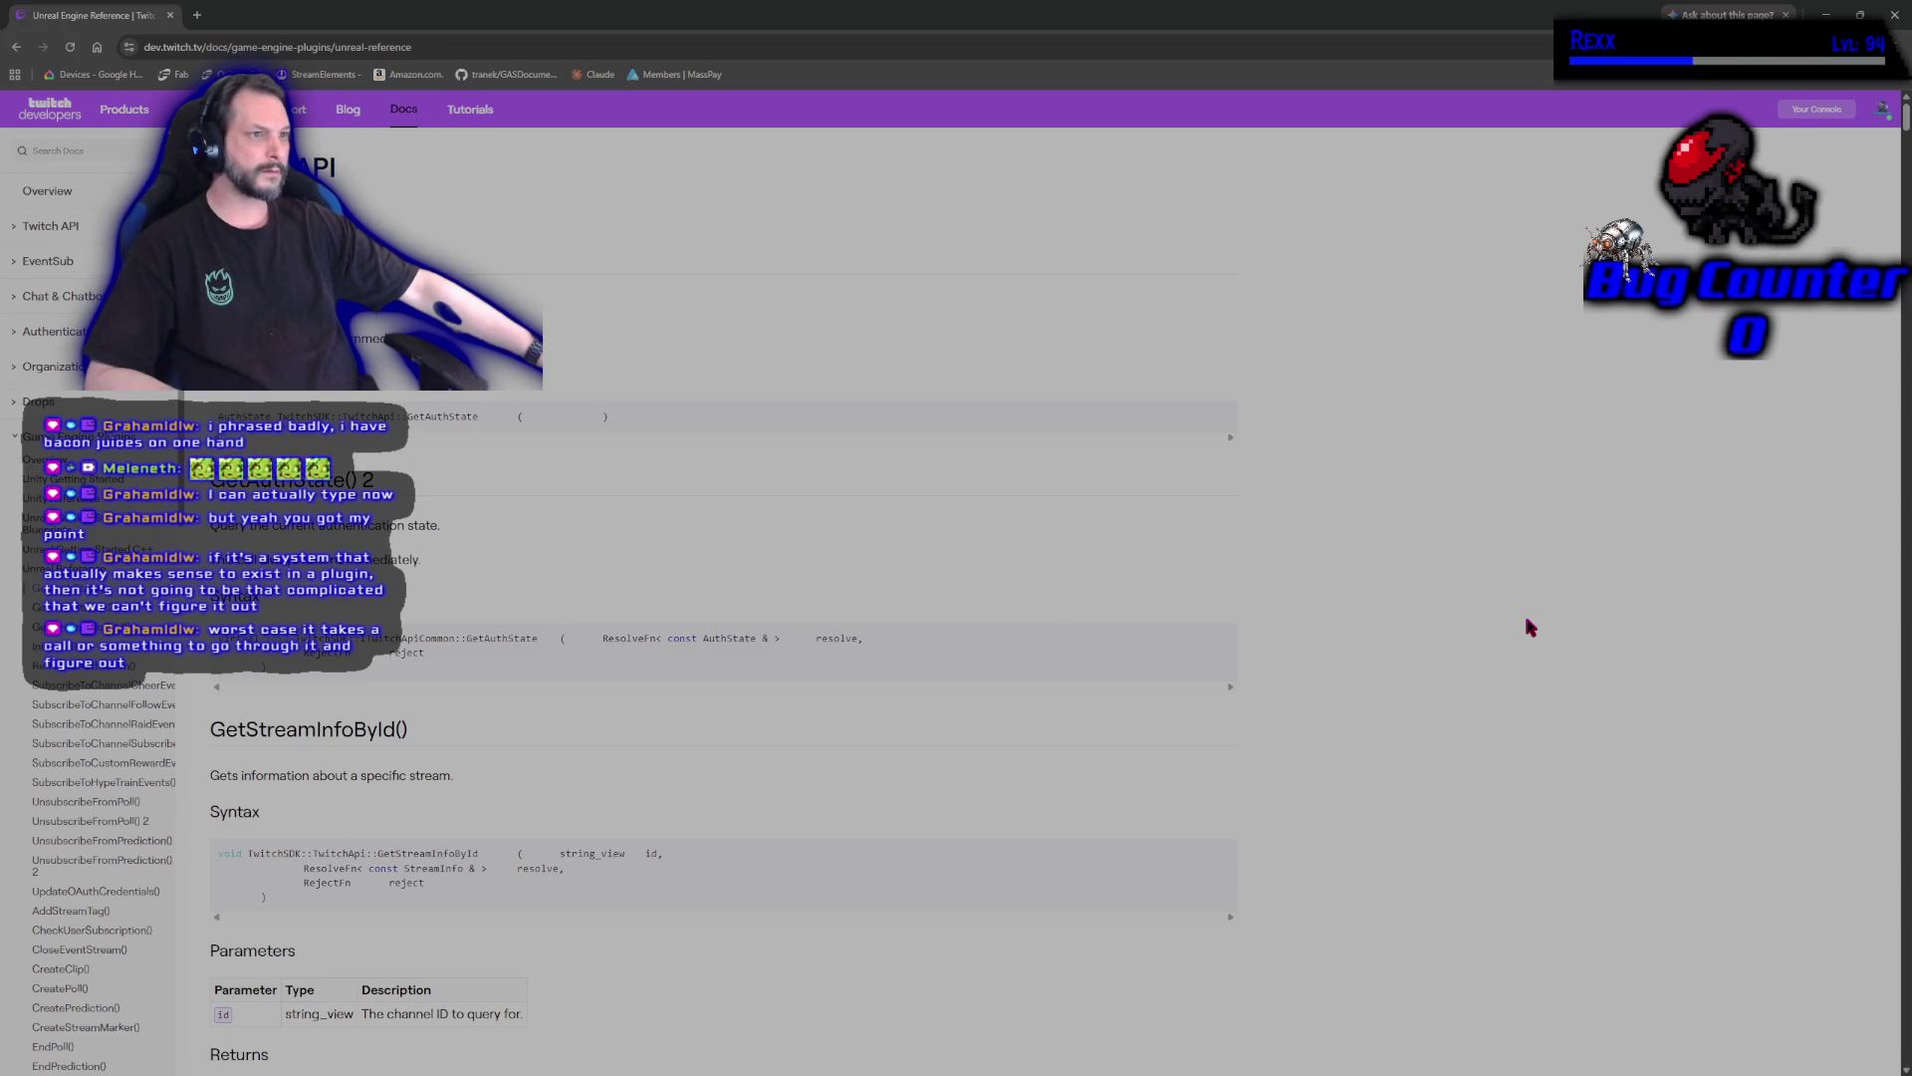
left_click_drag(249, 167, 485, 715)
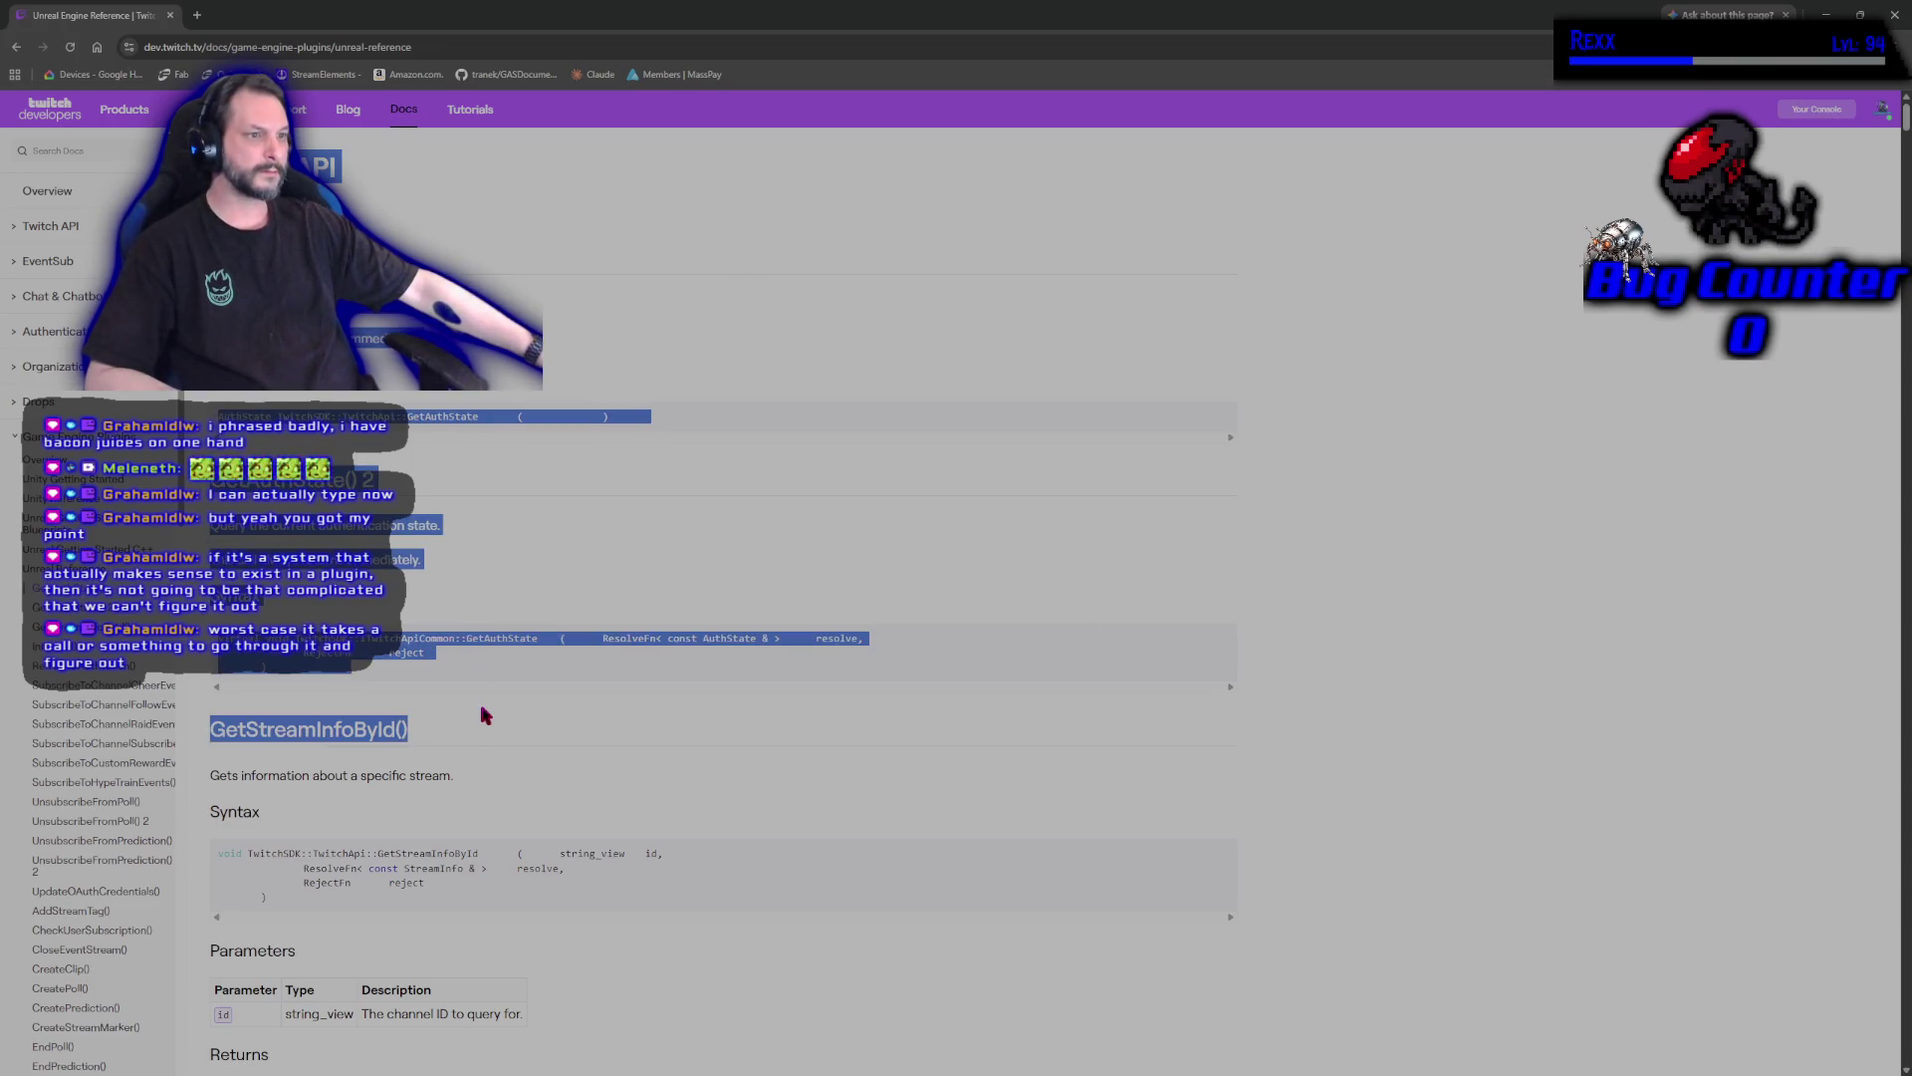
left_click(602, 708)
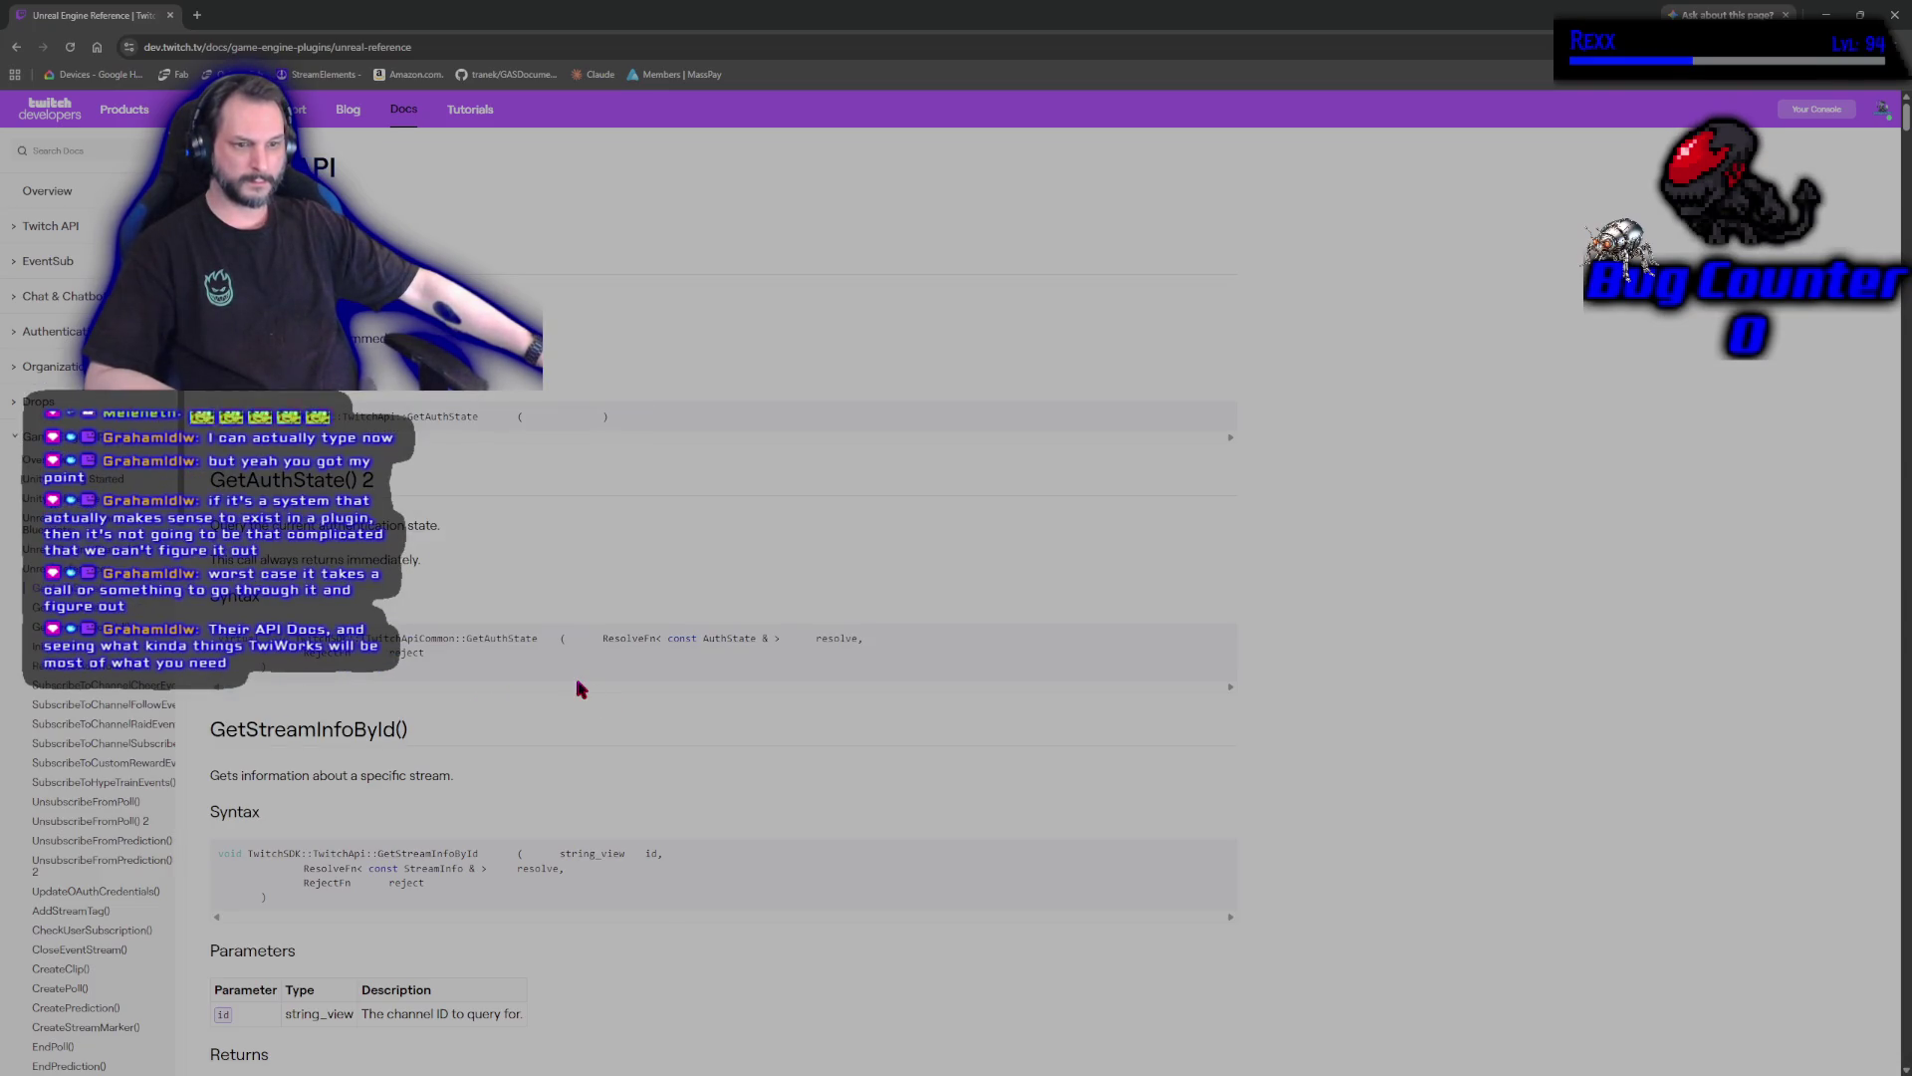
key("alt+Left")
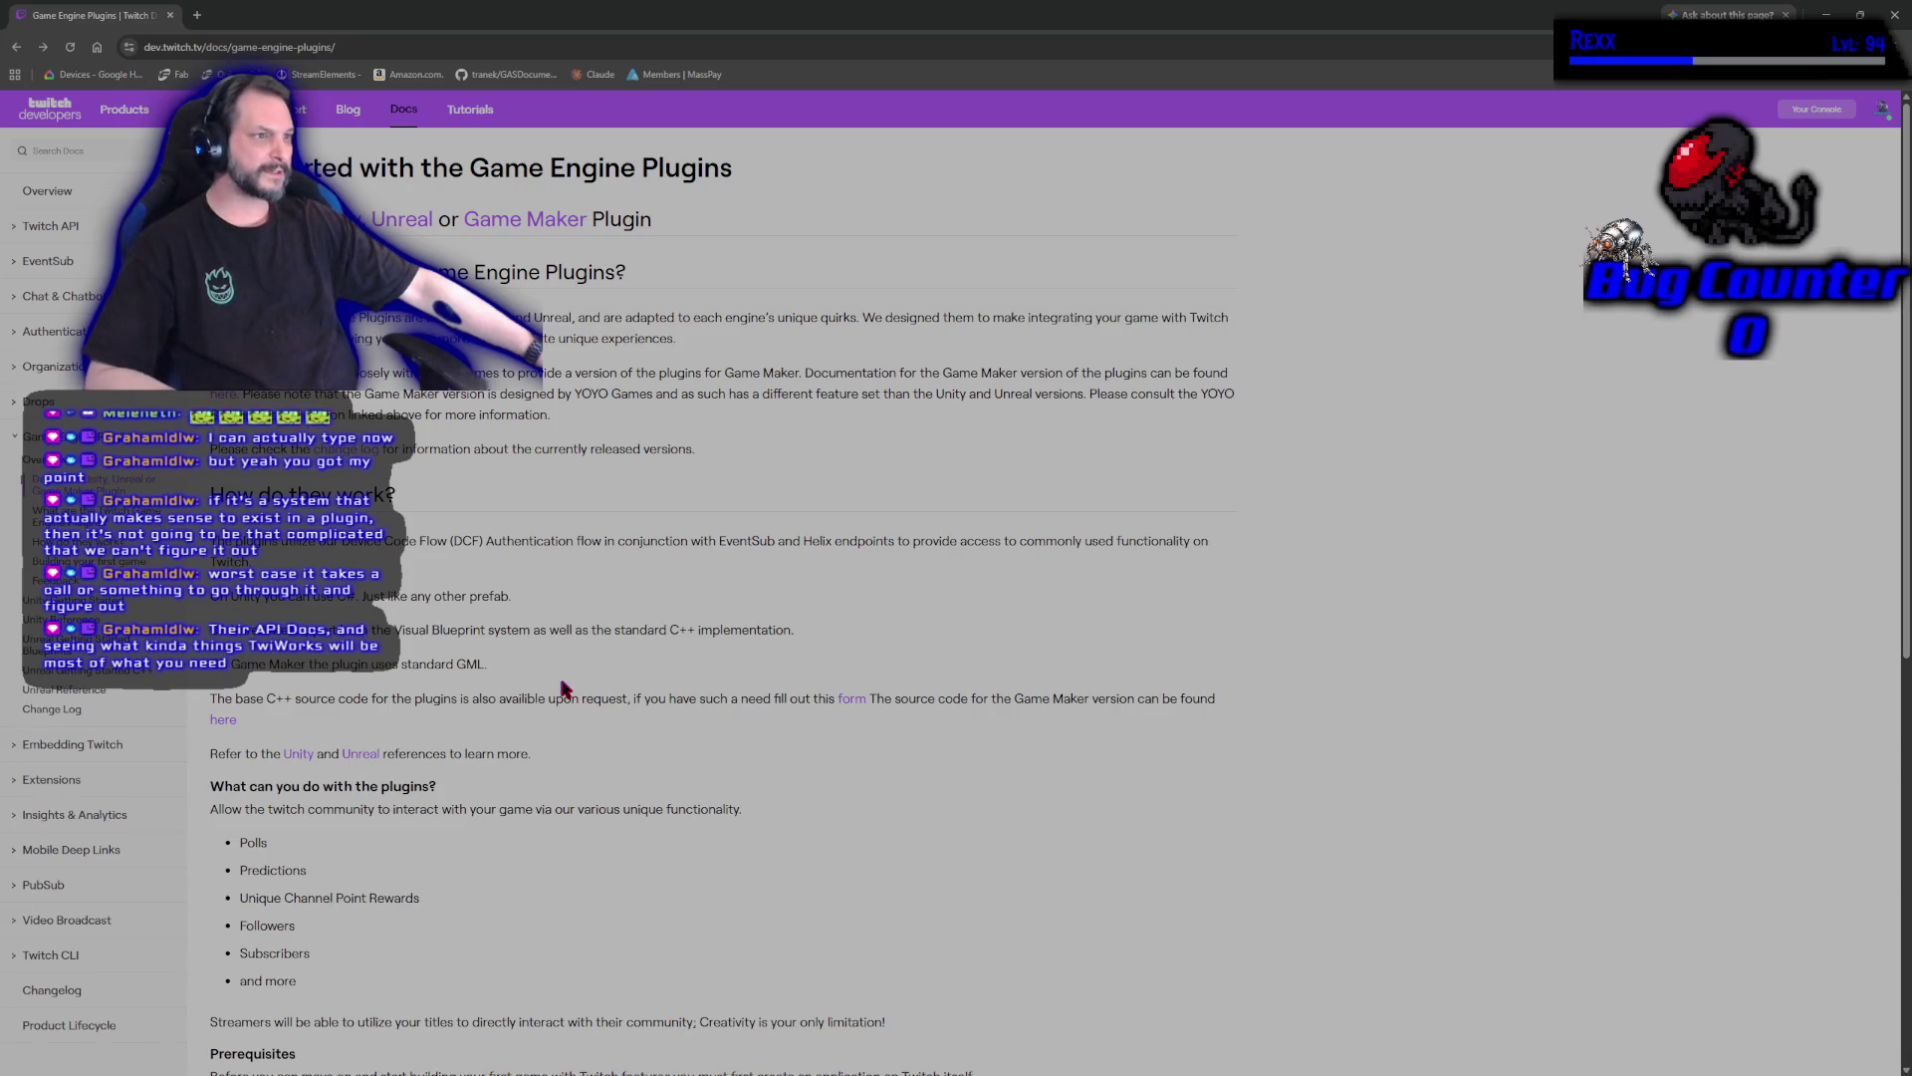
Highlight the 'What are the Game Engine Plugins?' heading while reading.
scroll(564, 689, "down", 5)
scroll(575, 684, "up", 2)
scroll(576, 683, "up", 3)
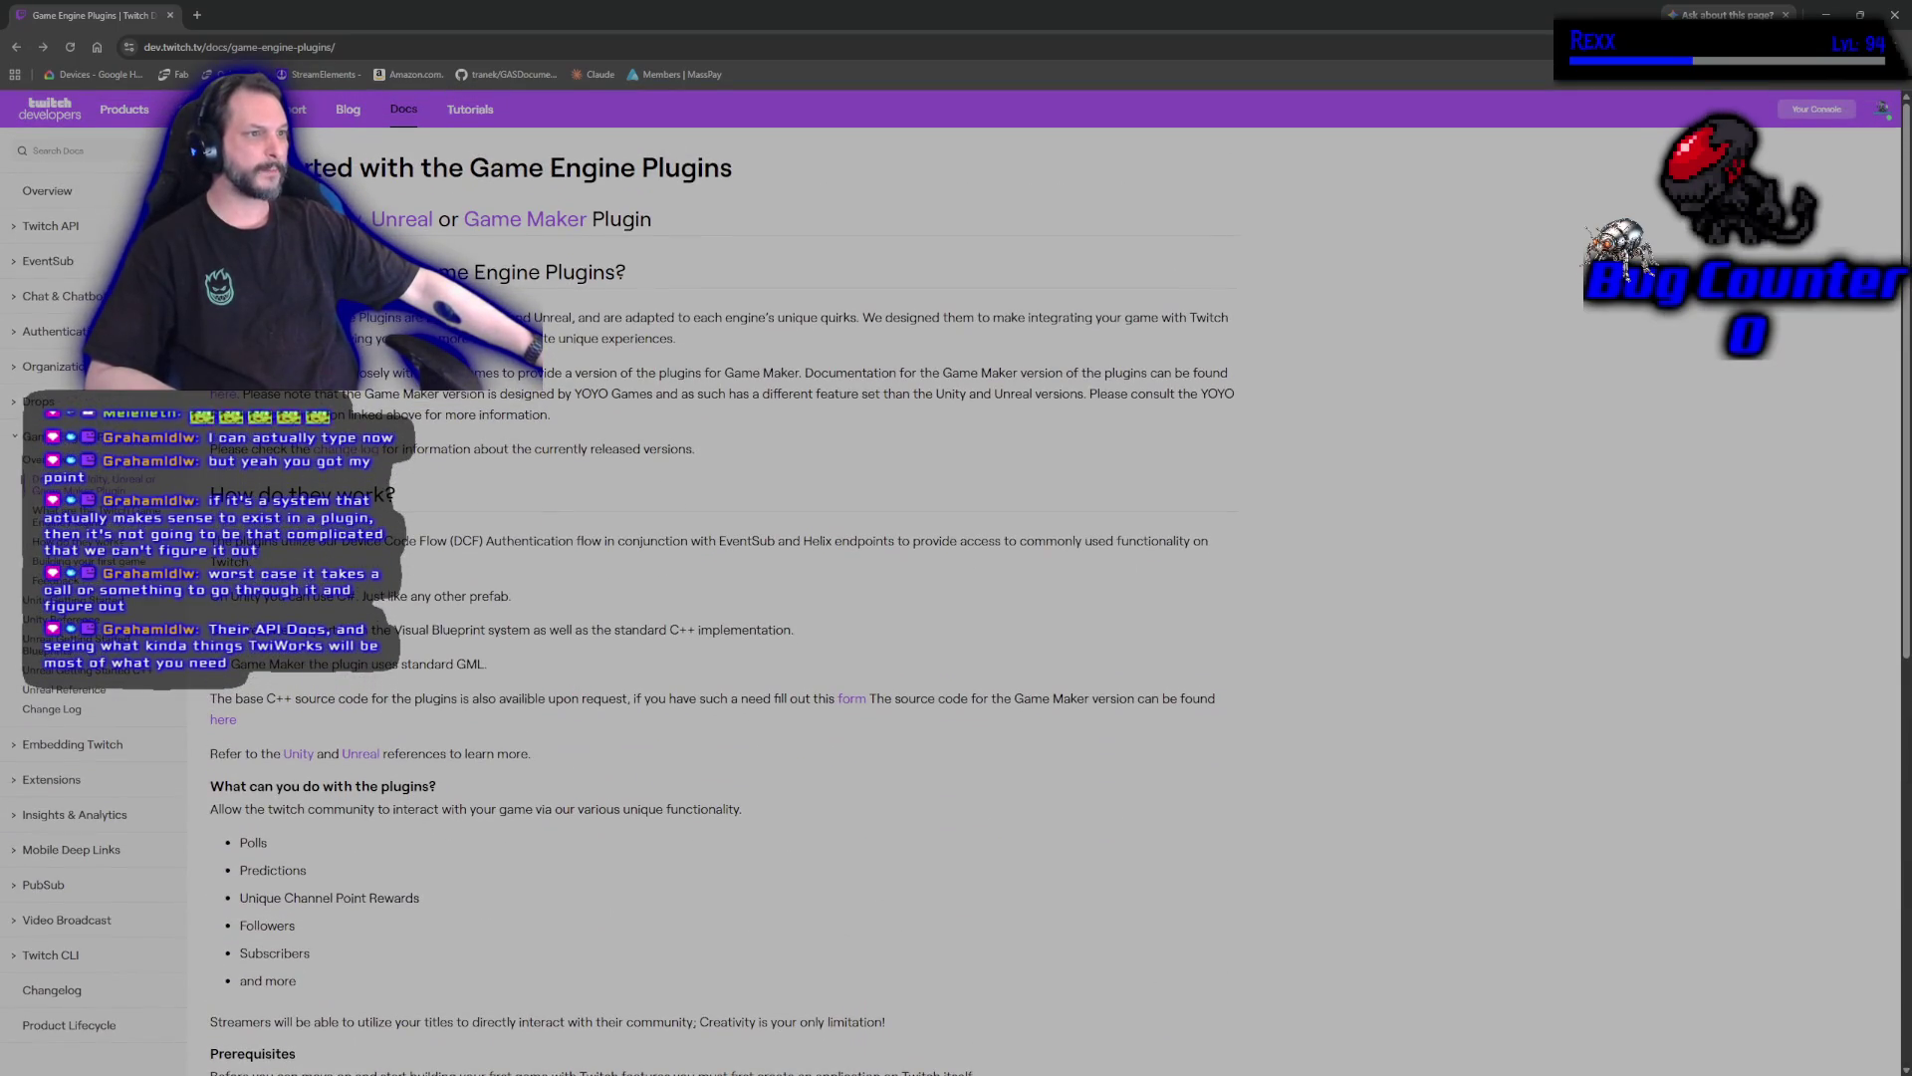
left_click_drag(214, 273, 642, 277)
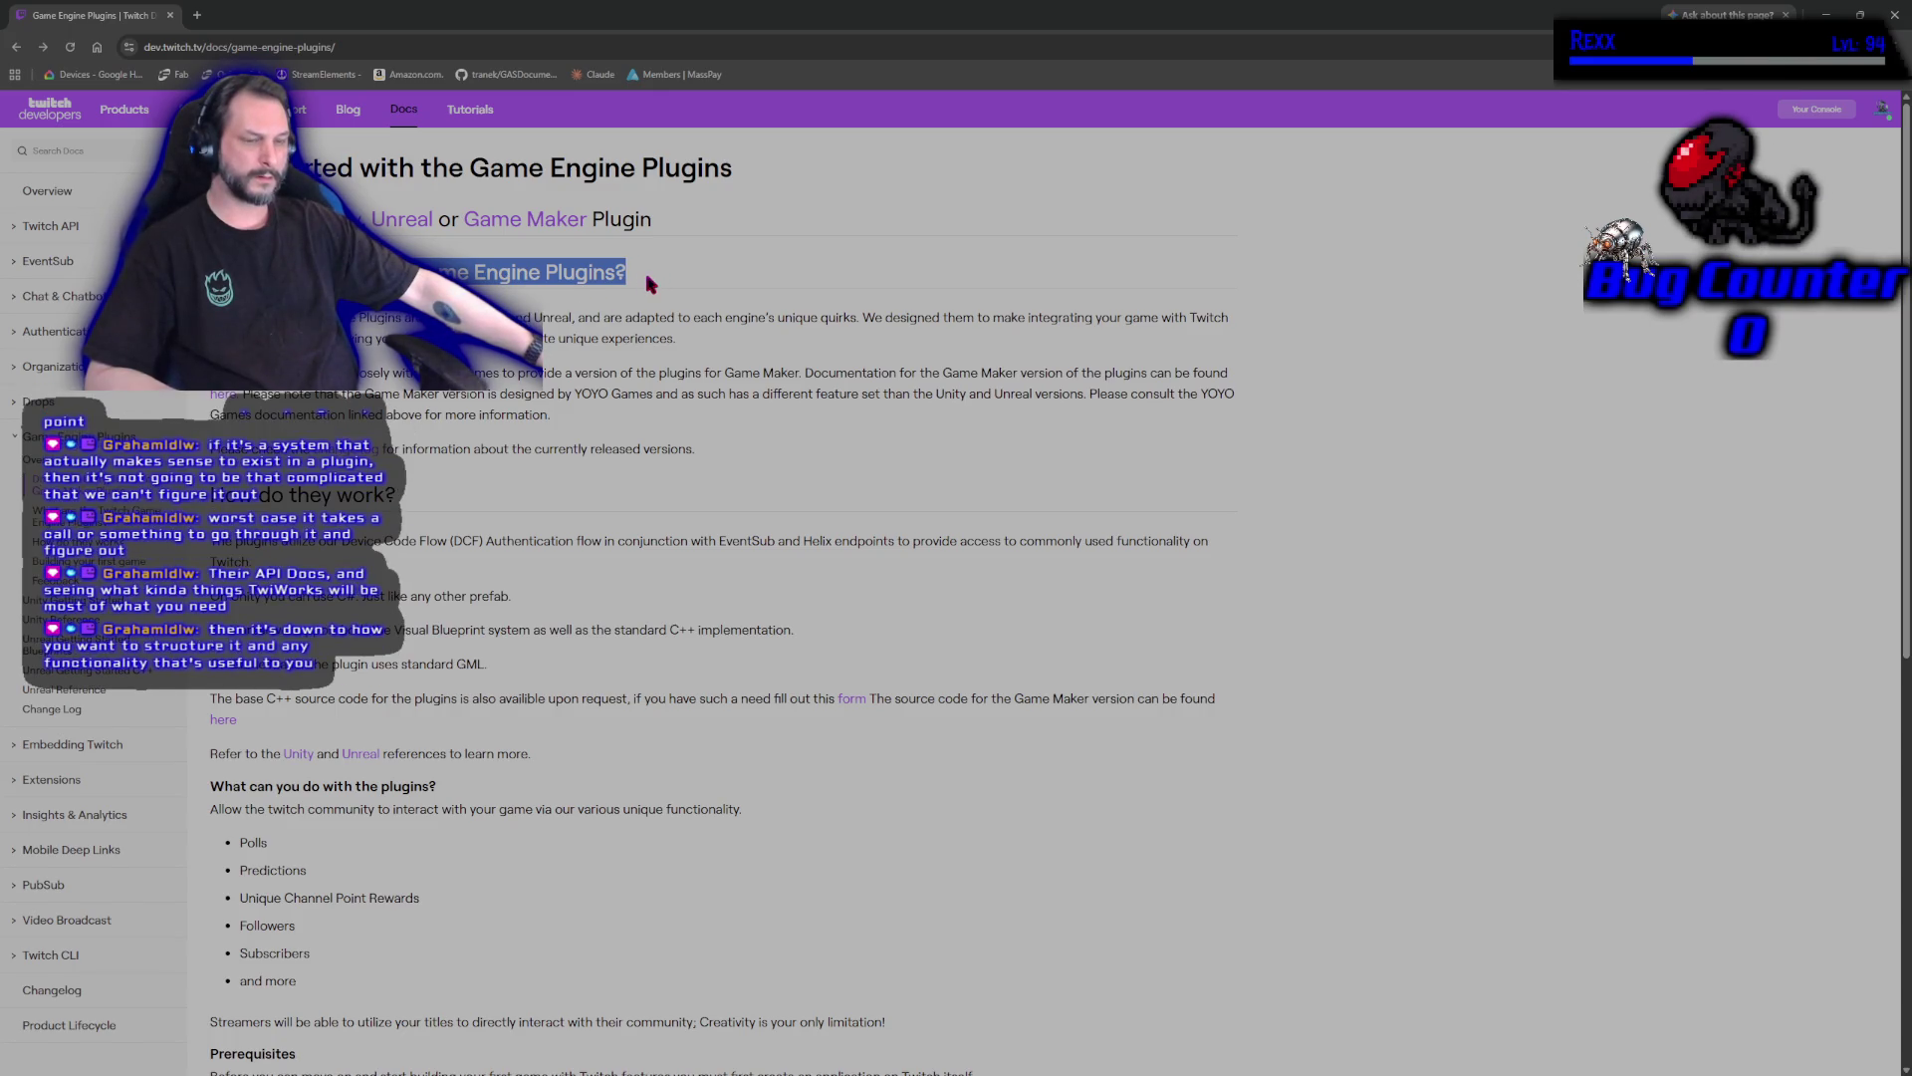
left_click(649, 284)
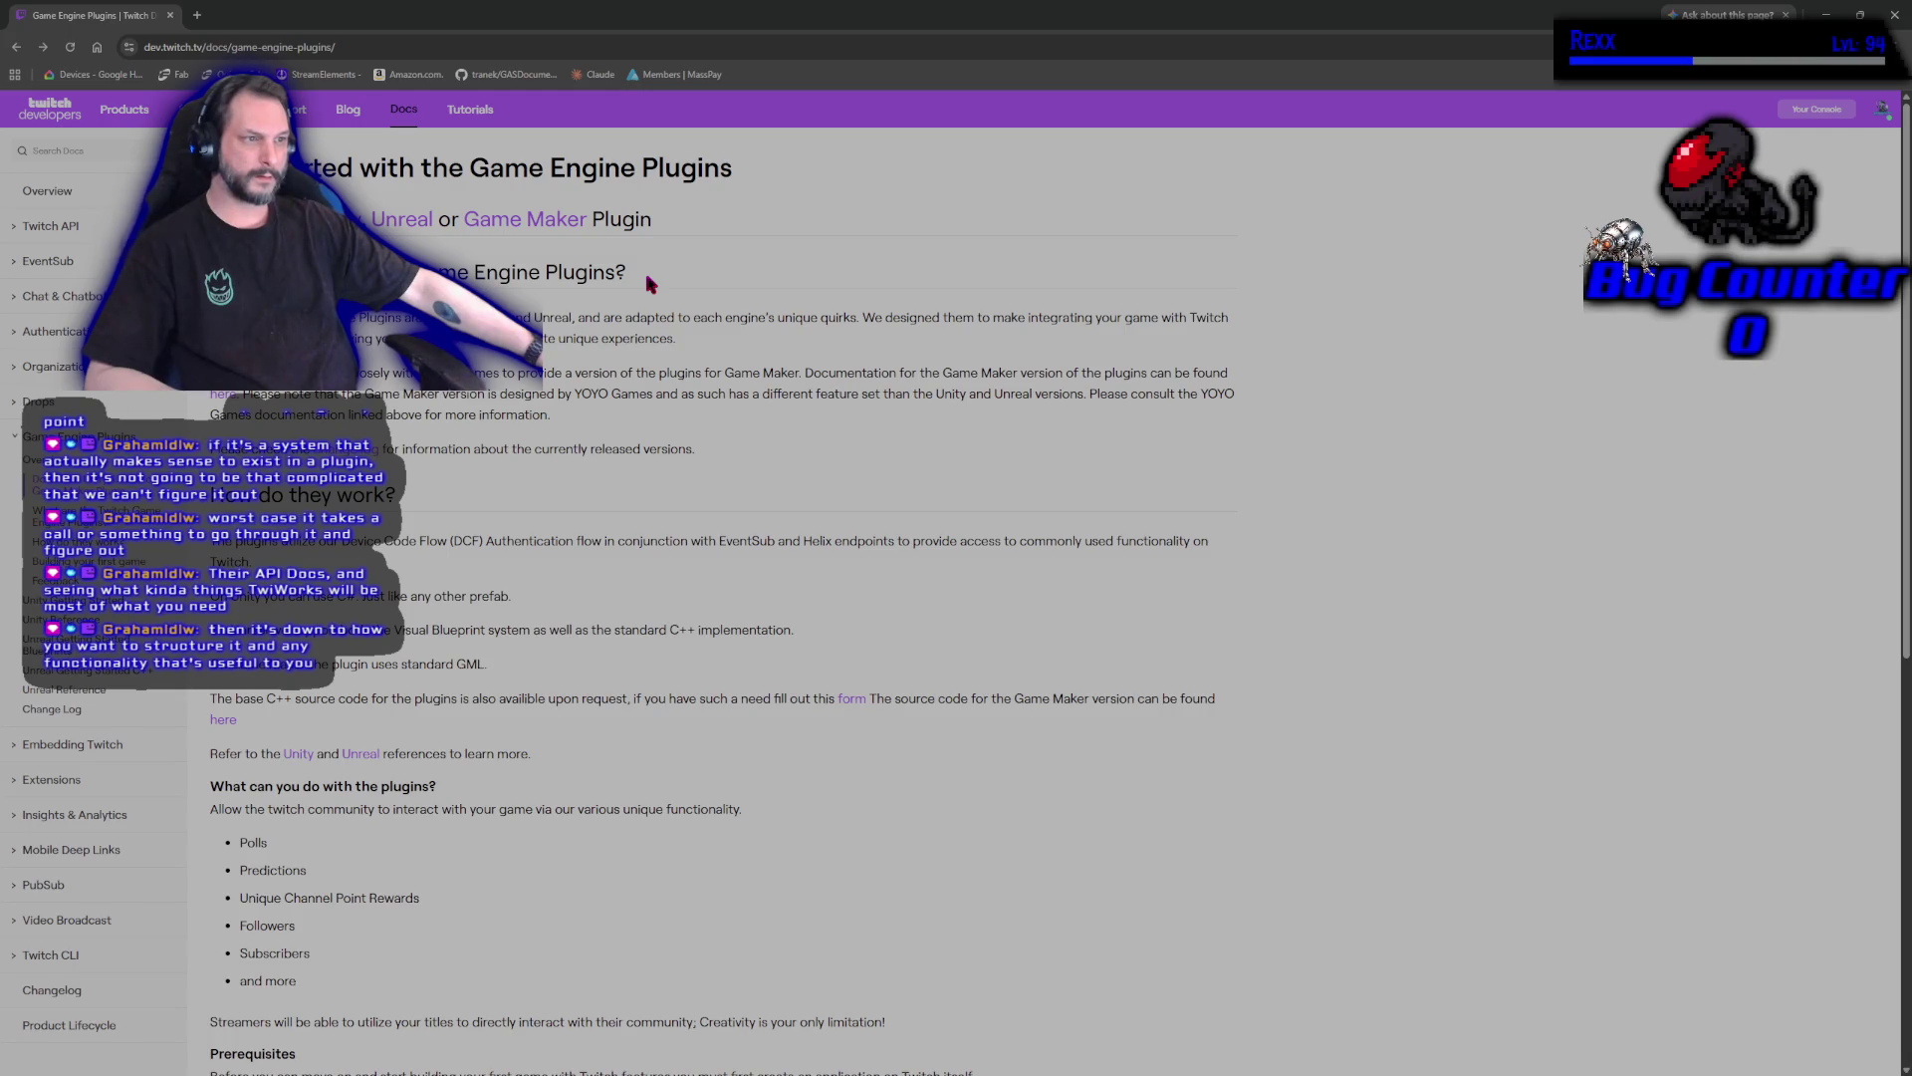
Highlight and review the list of plugin features.
scroll(759, 745, "down", 2)
mouse_move(762, 755)
left_mouse_down()
mouse_move(321, 759)
mouse_move(247, 723)
mouse_move(249, 616)
left_mouse_up()
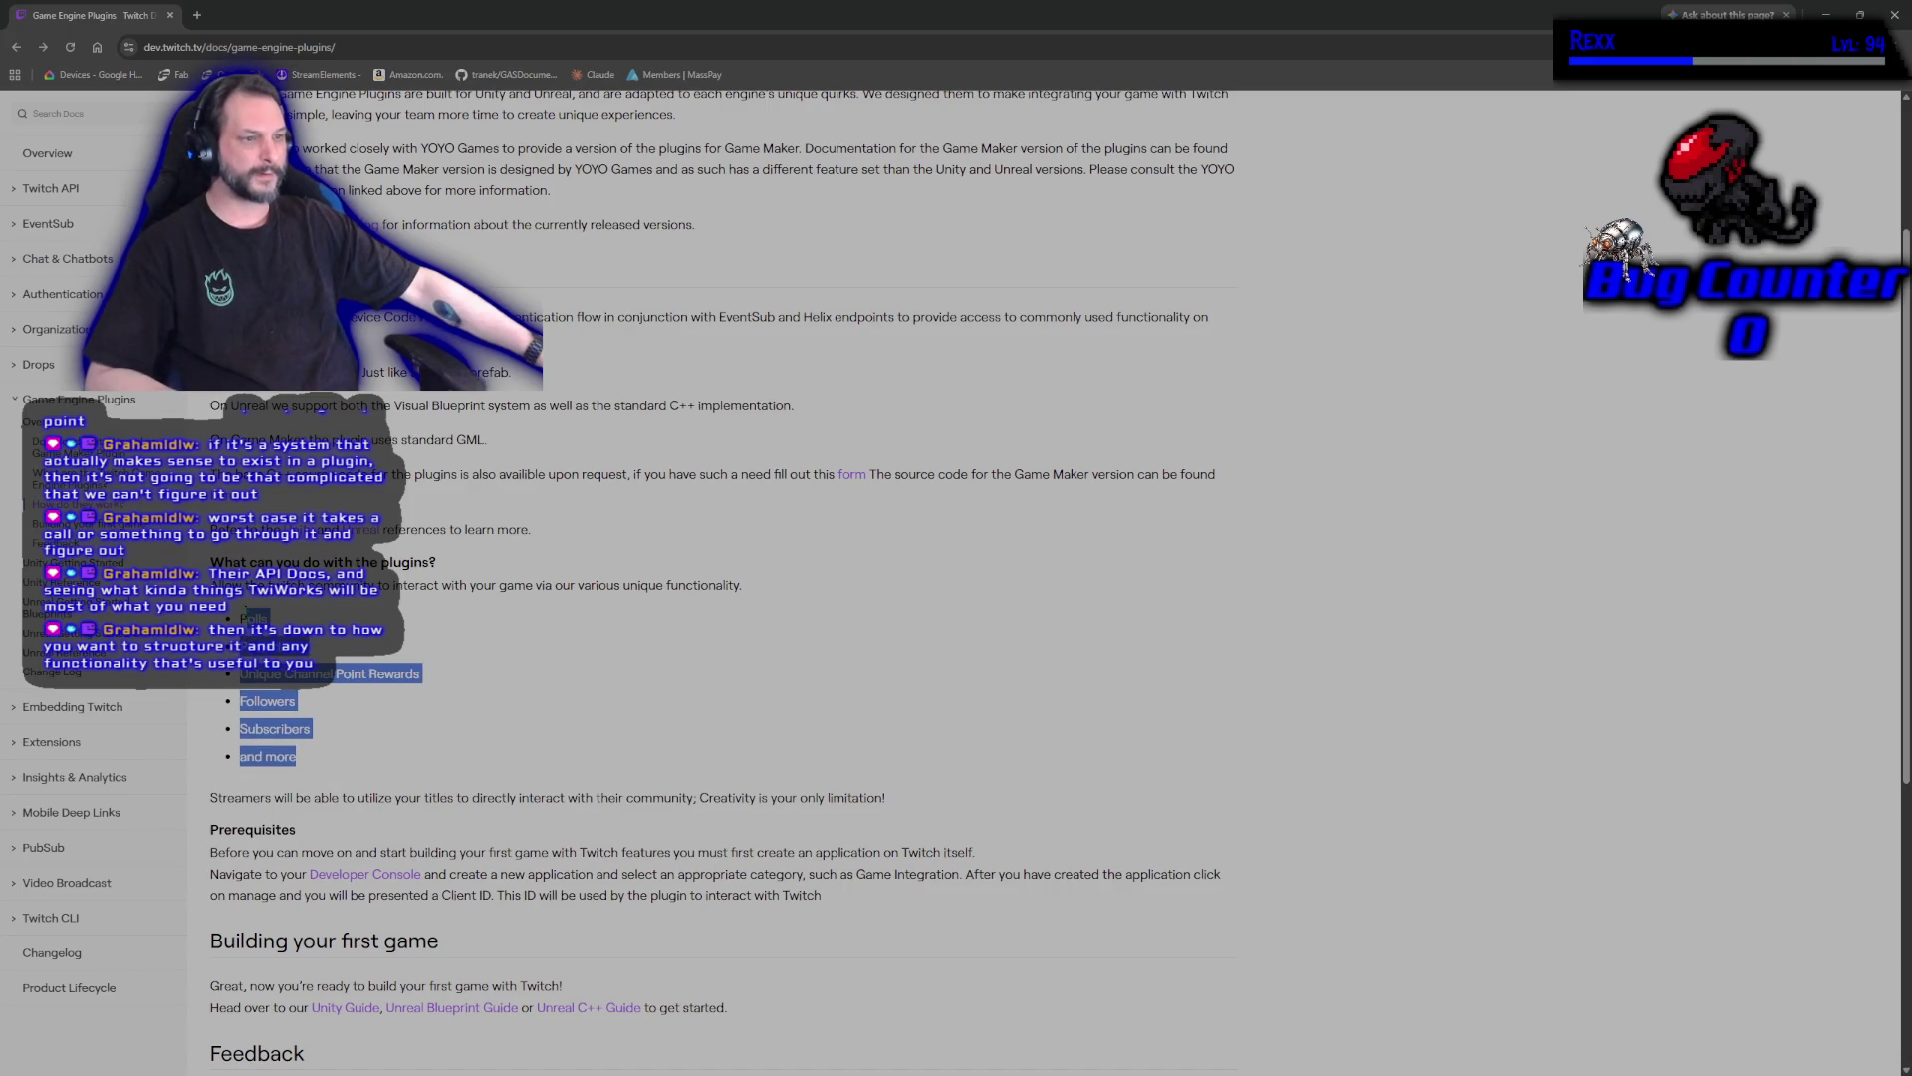
left_click(488, 570)
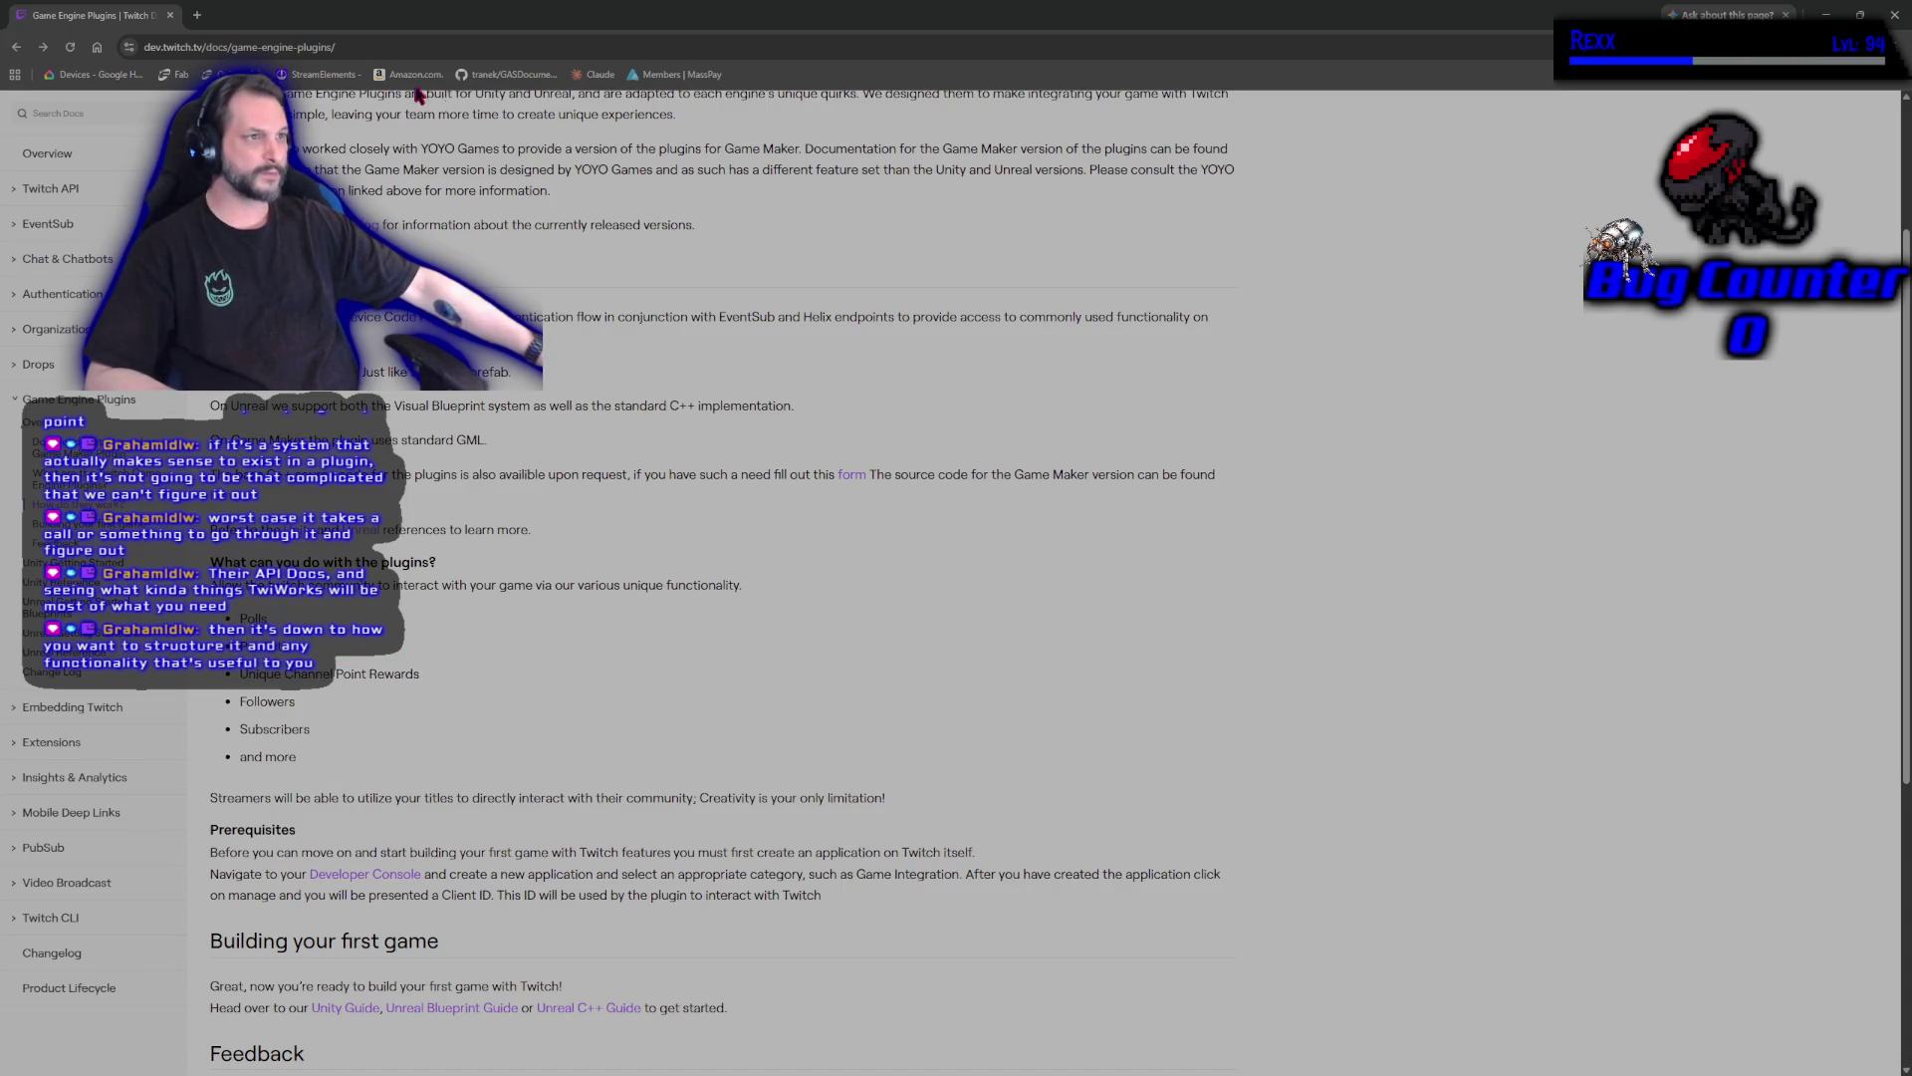
scroll(488, 571, "down", 5)
scroll(488, 571, "up", 10)
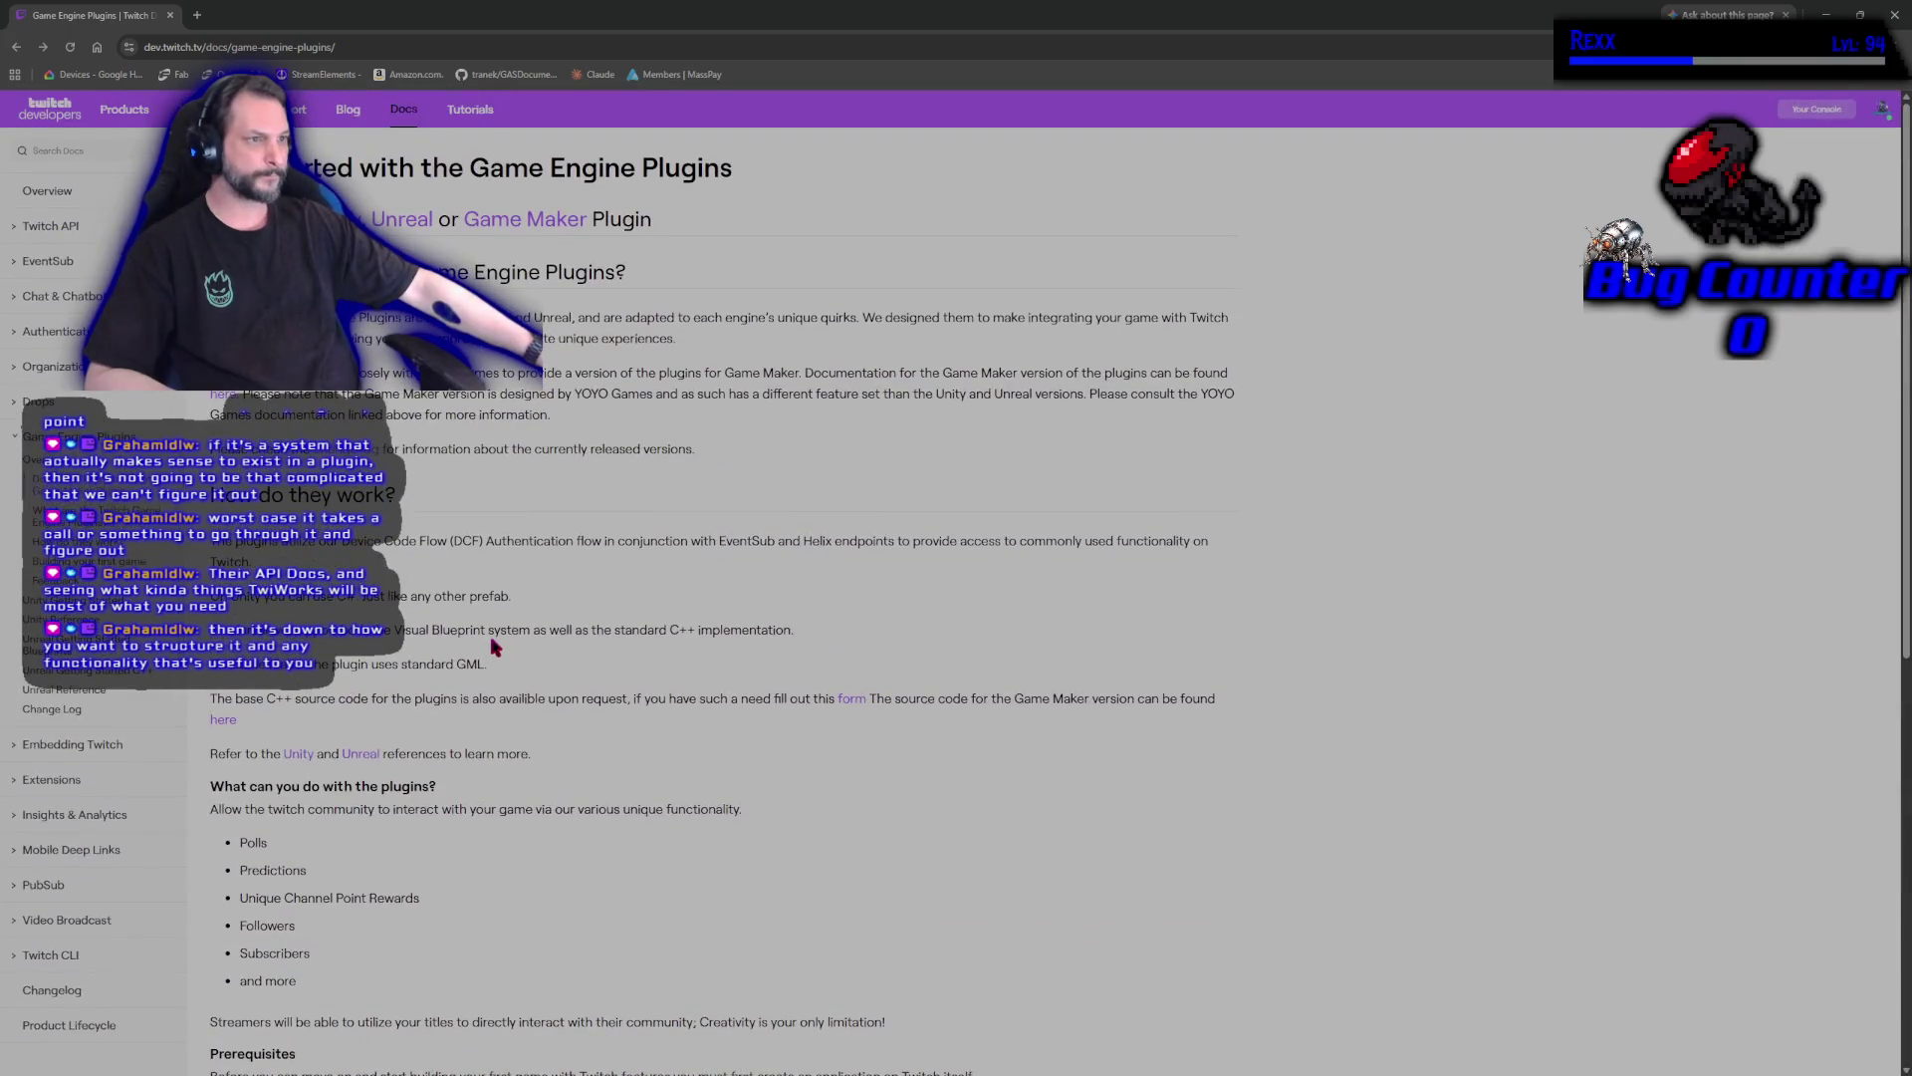
Reopen the Game Engine Plugins docs from the search results and open the Unreal Engine reference.
key("alt+Left")
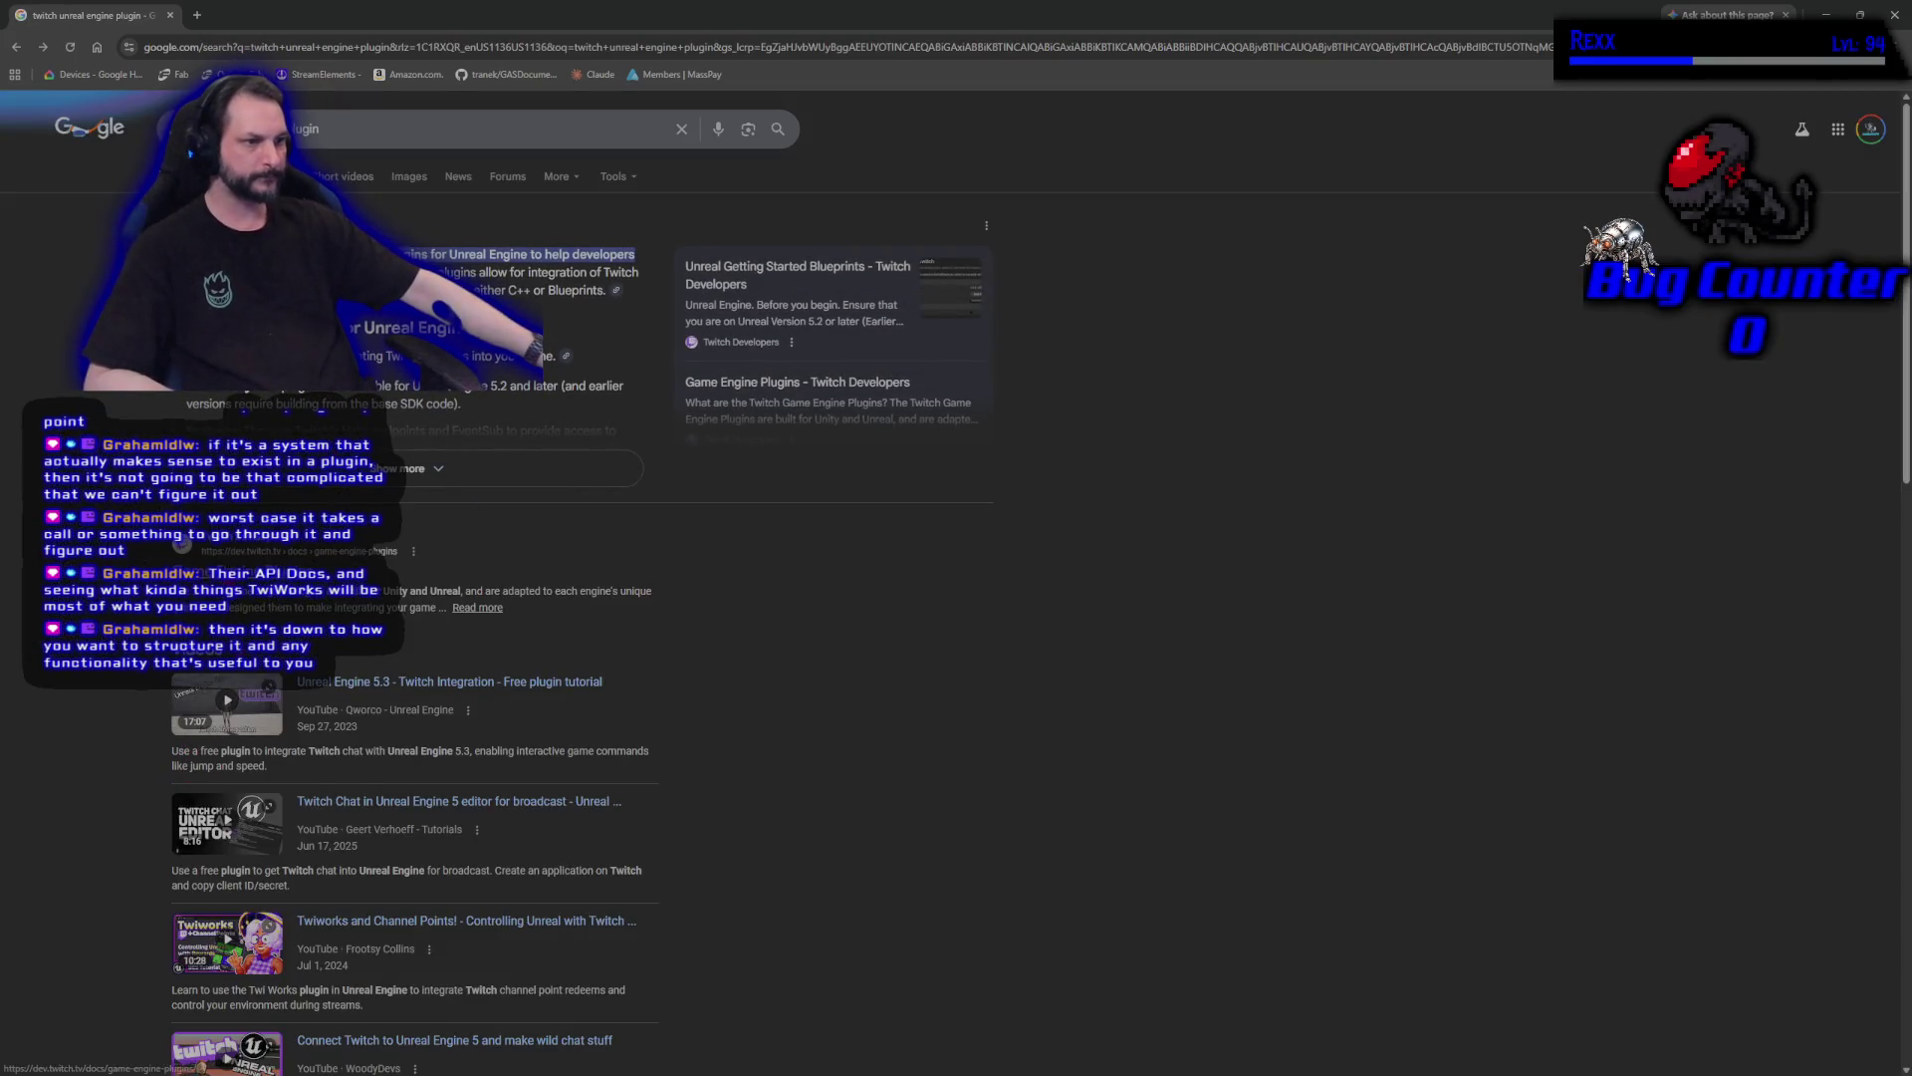
left_click(249, 574)
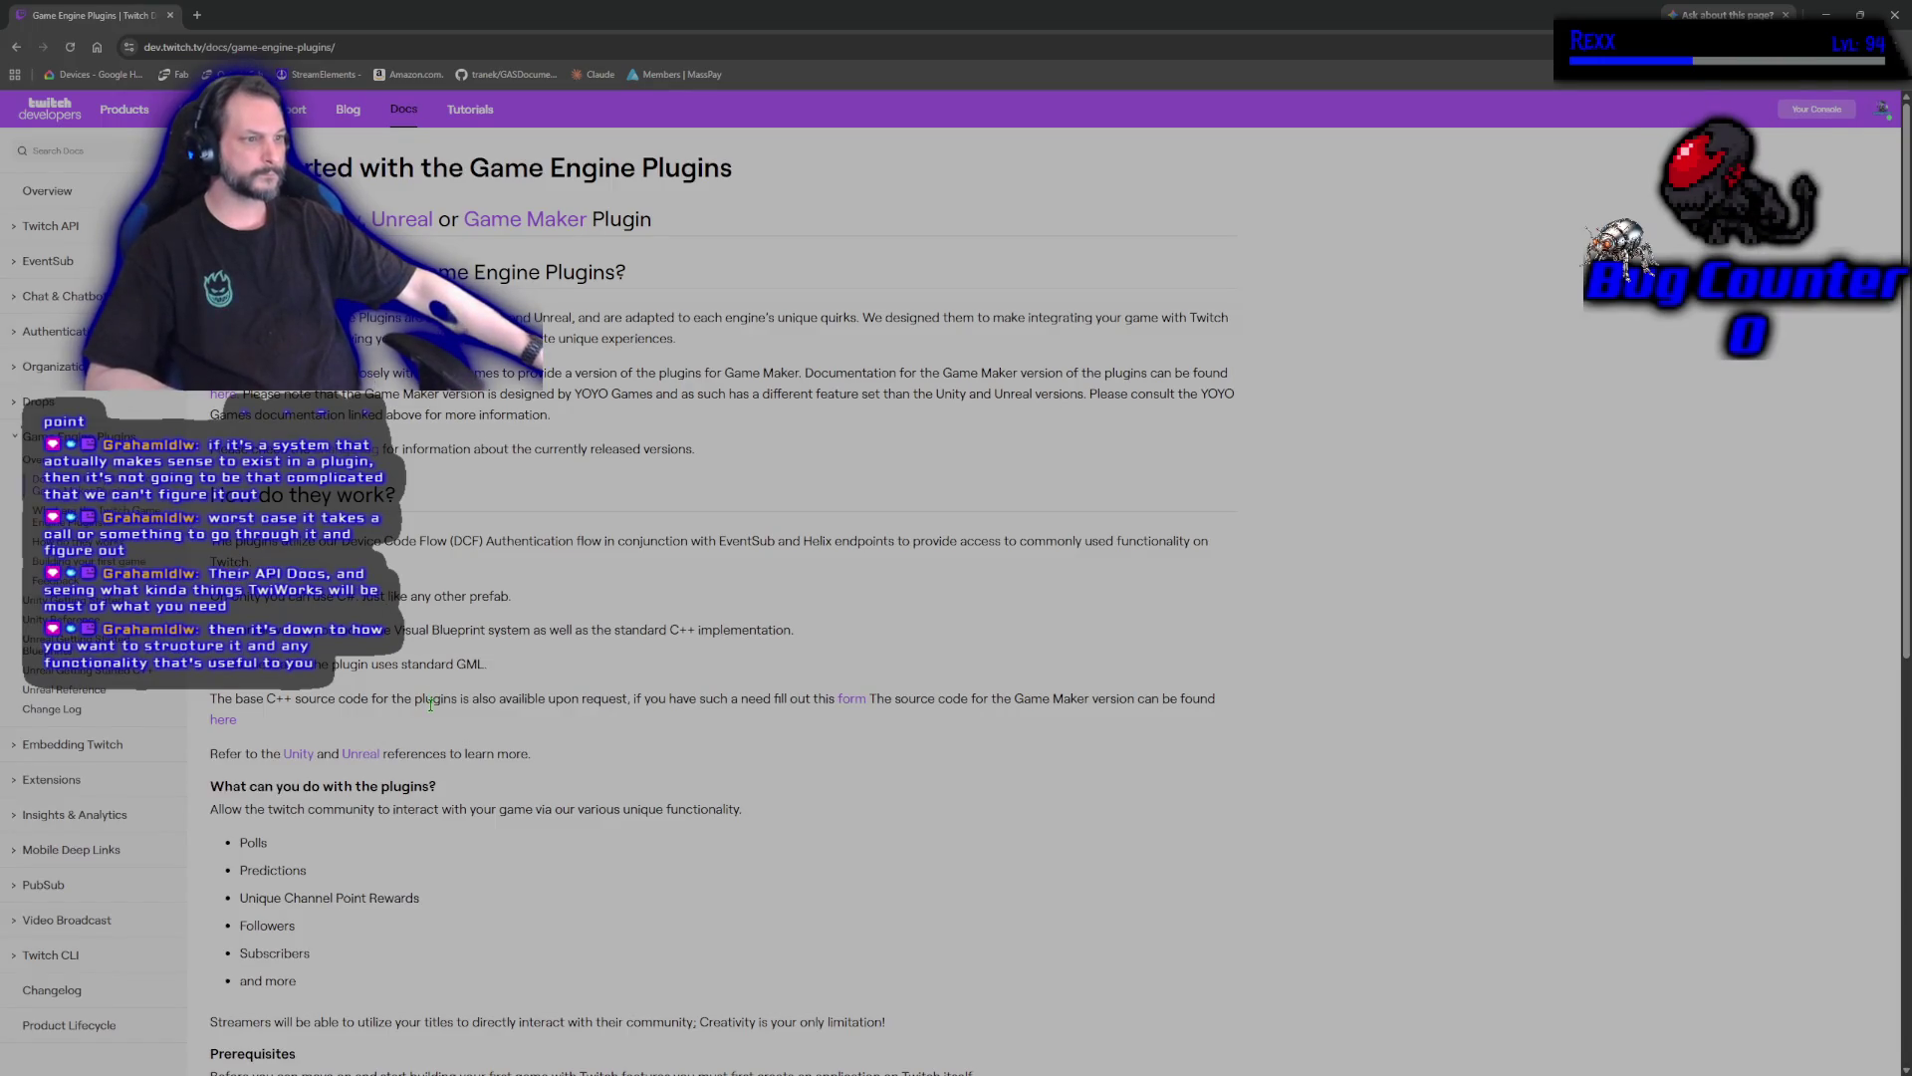
left_click(356, 754)
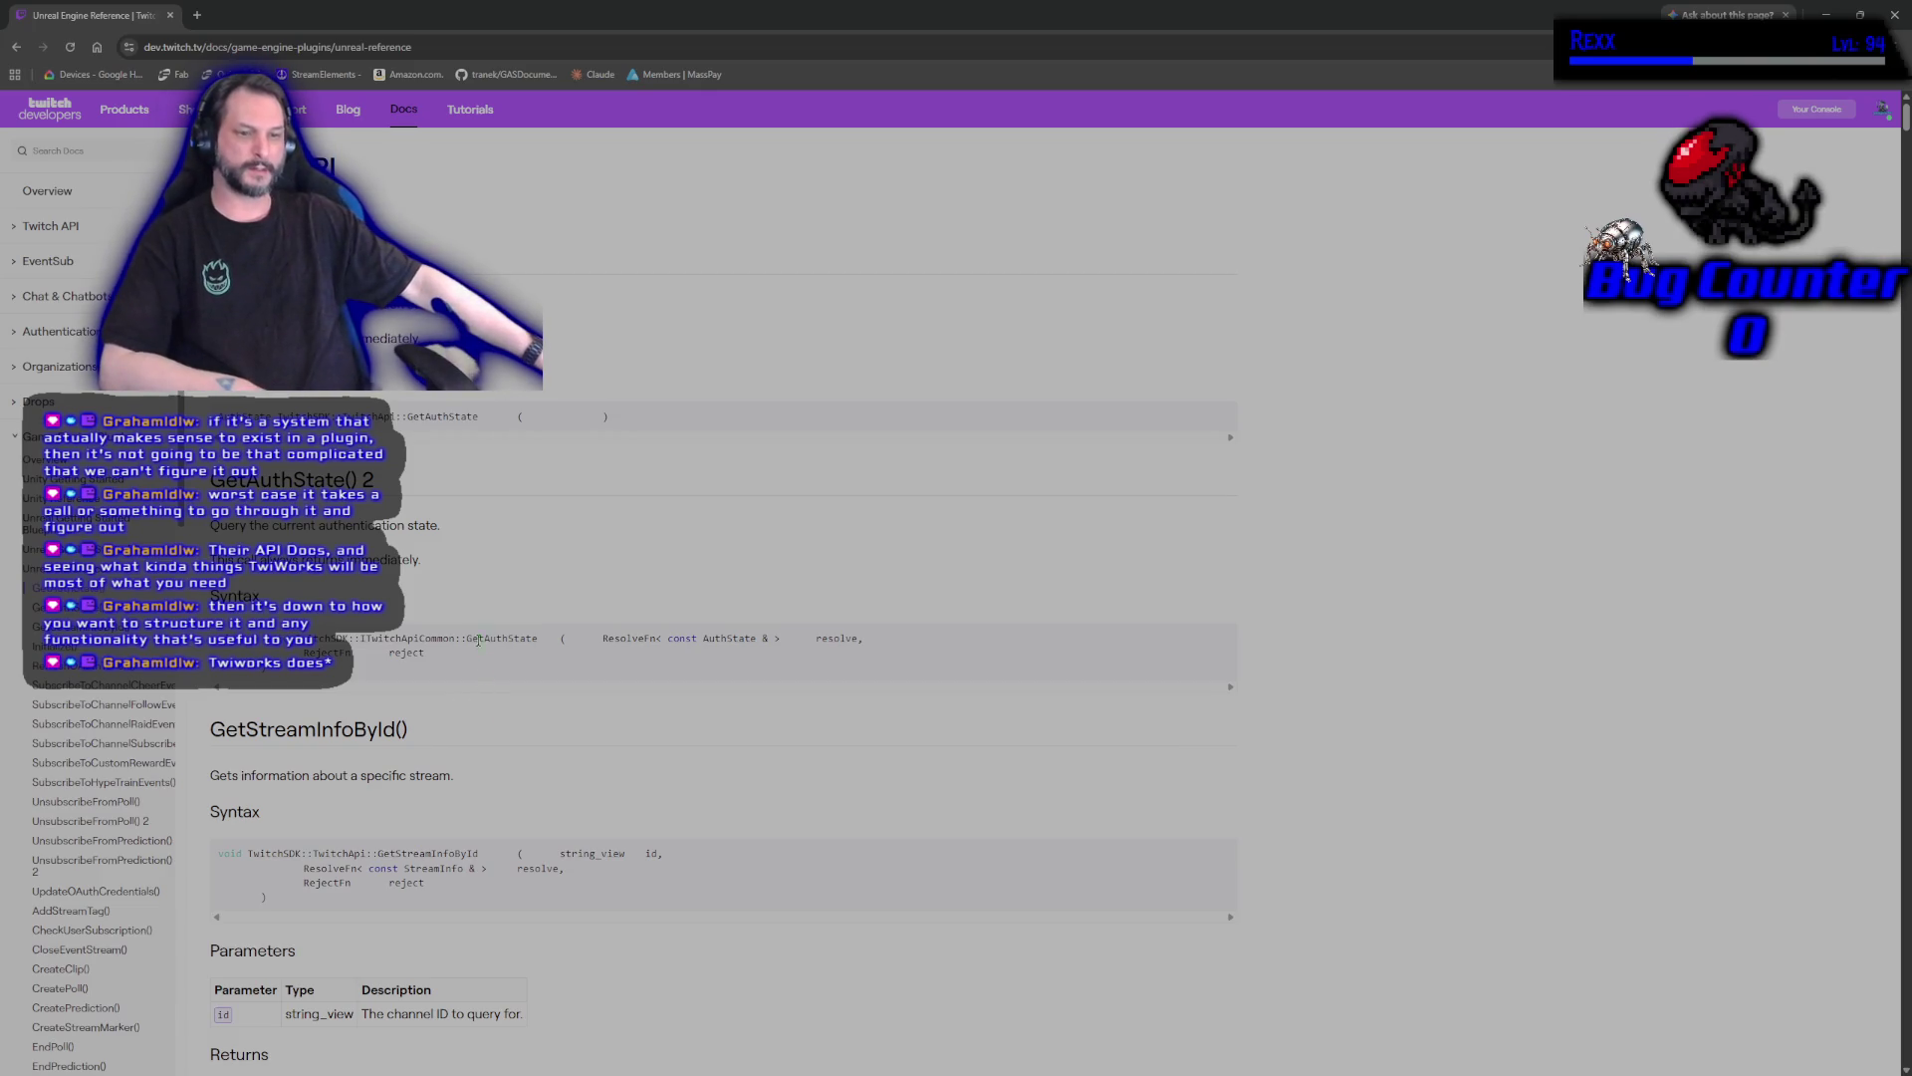
scroll(1380, 734, "down", 15)
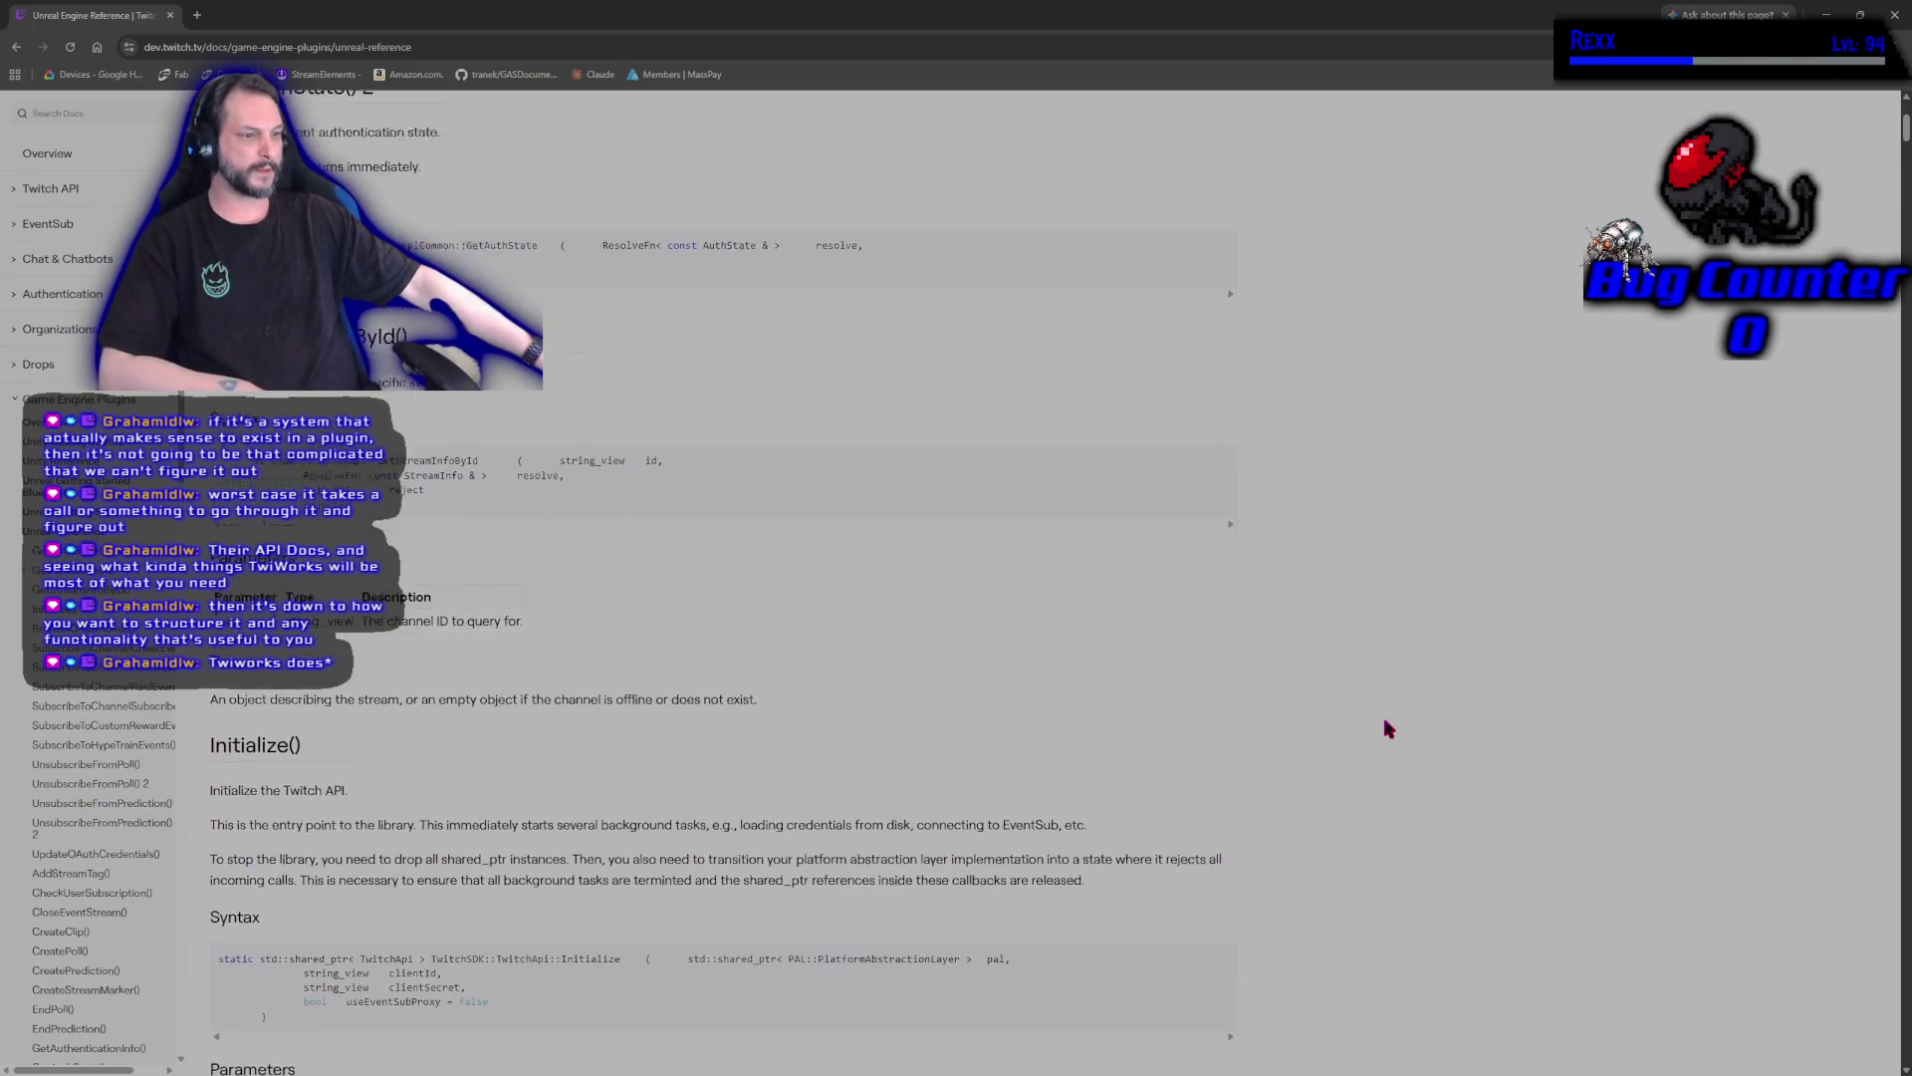
scroll(1380, 734, "down", 13)
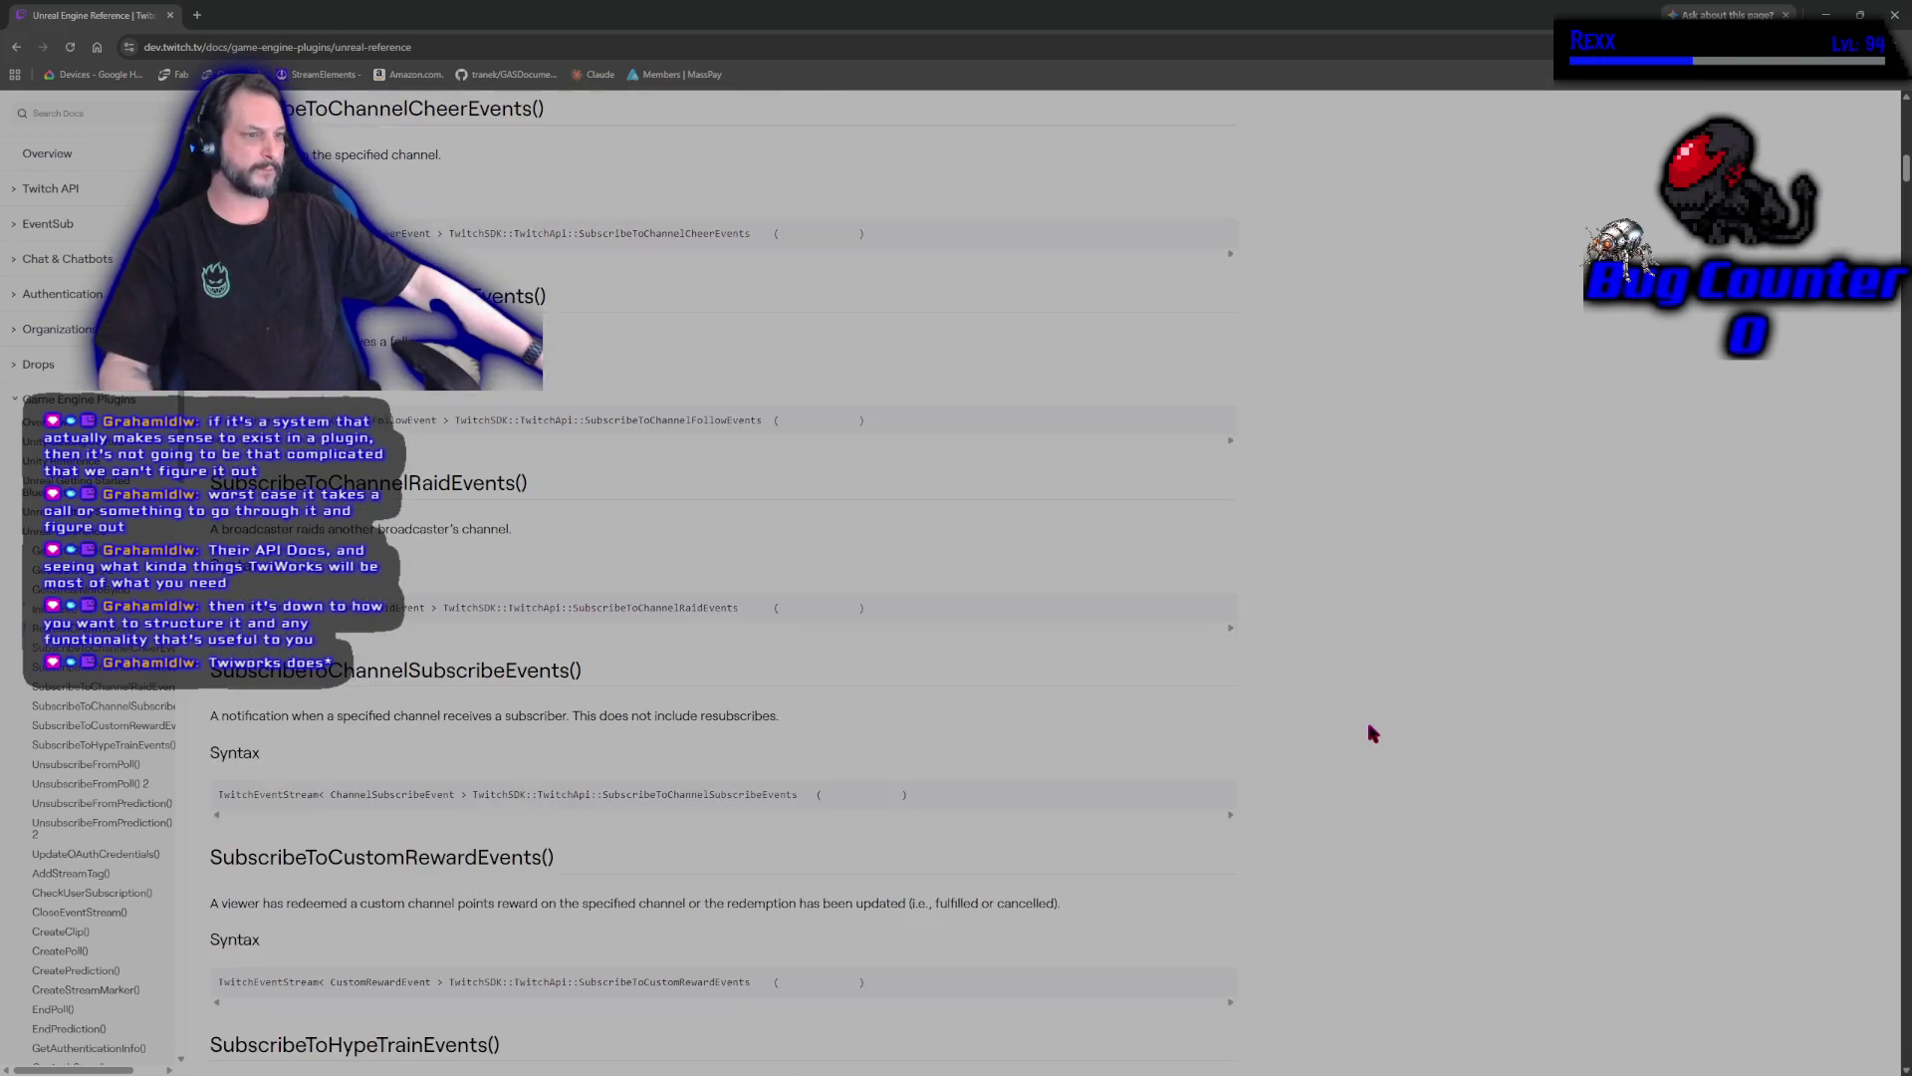
scroll(1346, 749, "down", 12)
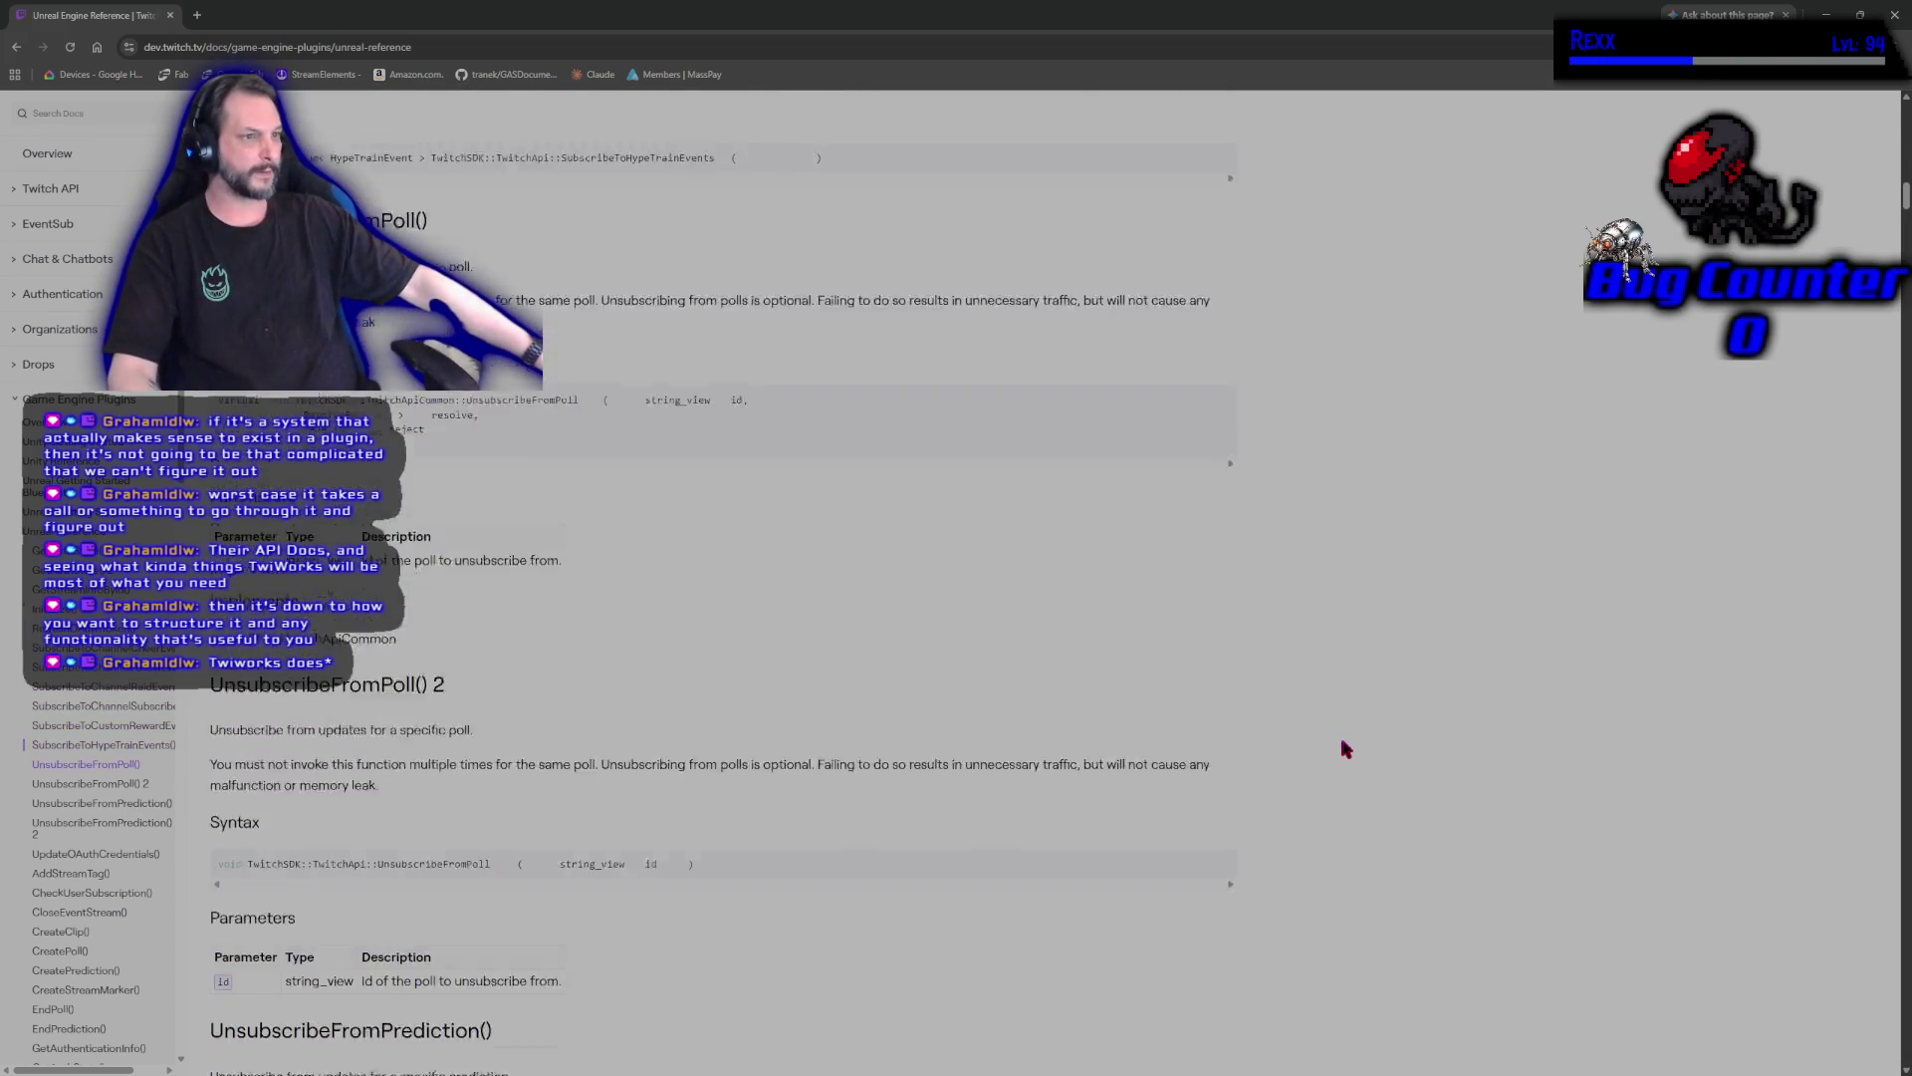
scroll(1346, 749, "down", 10)
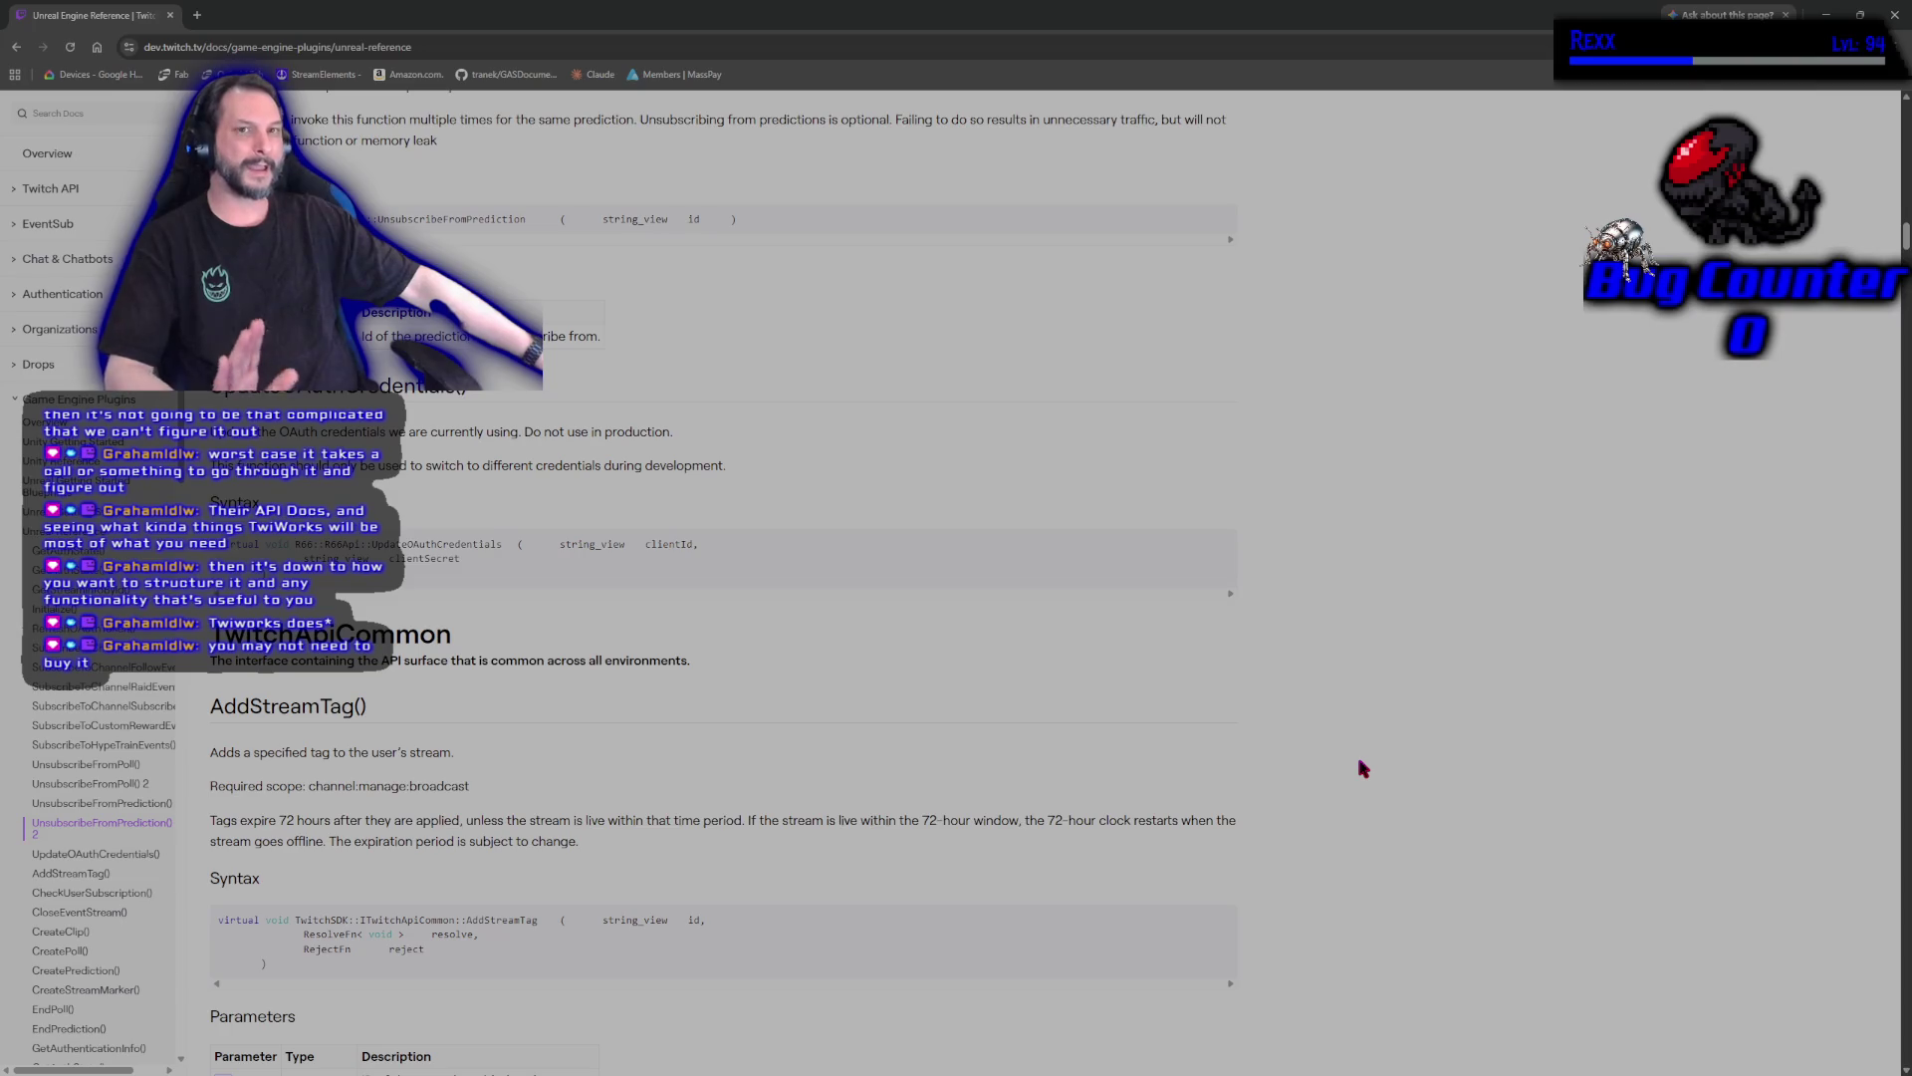
scroll(1362, 768, "down", 10)
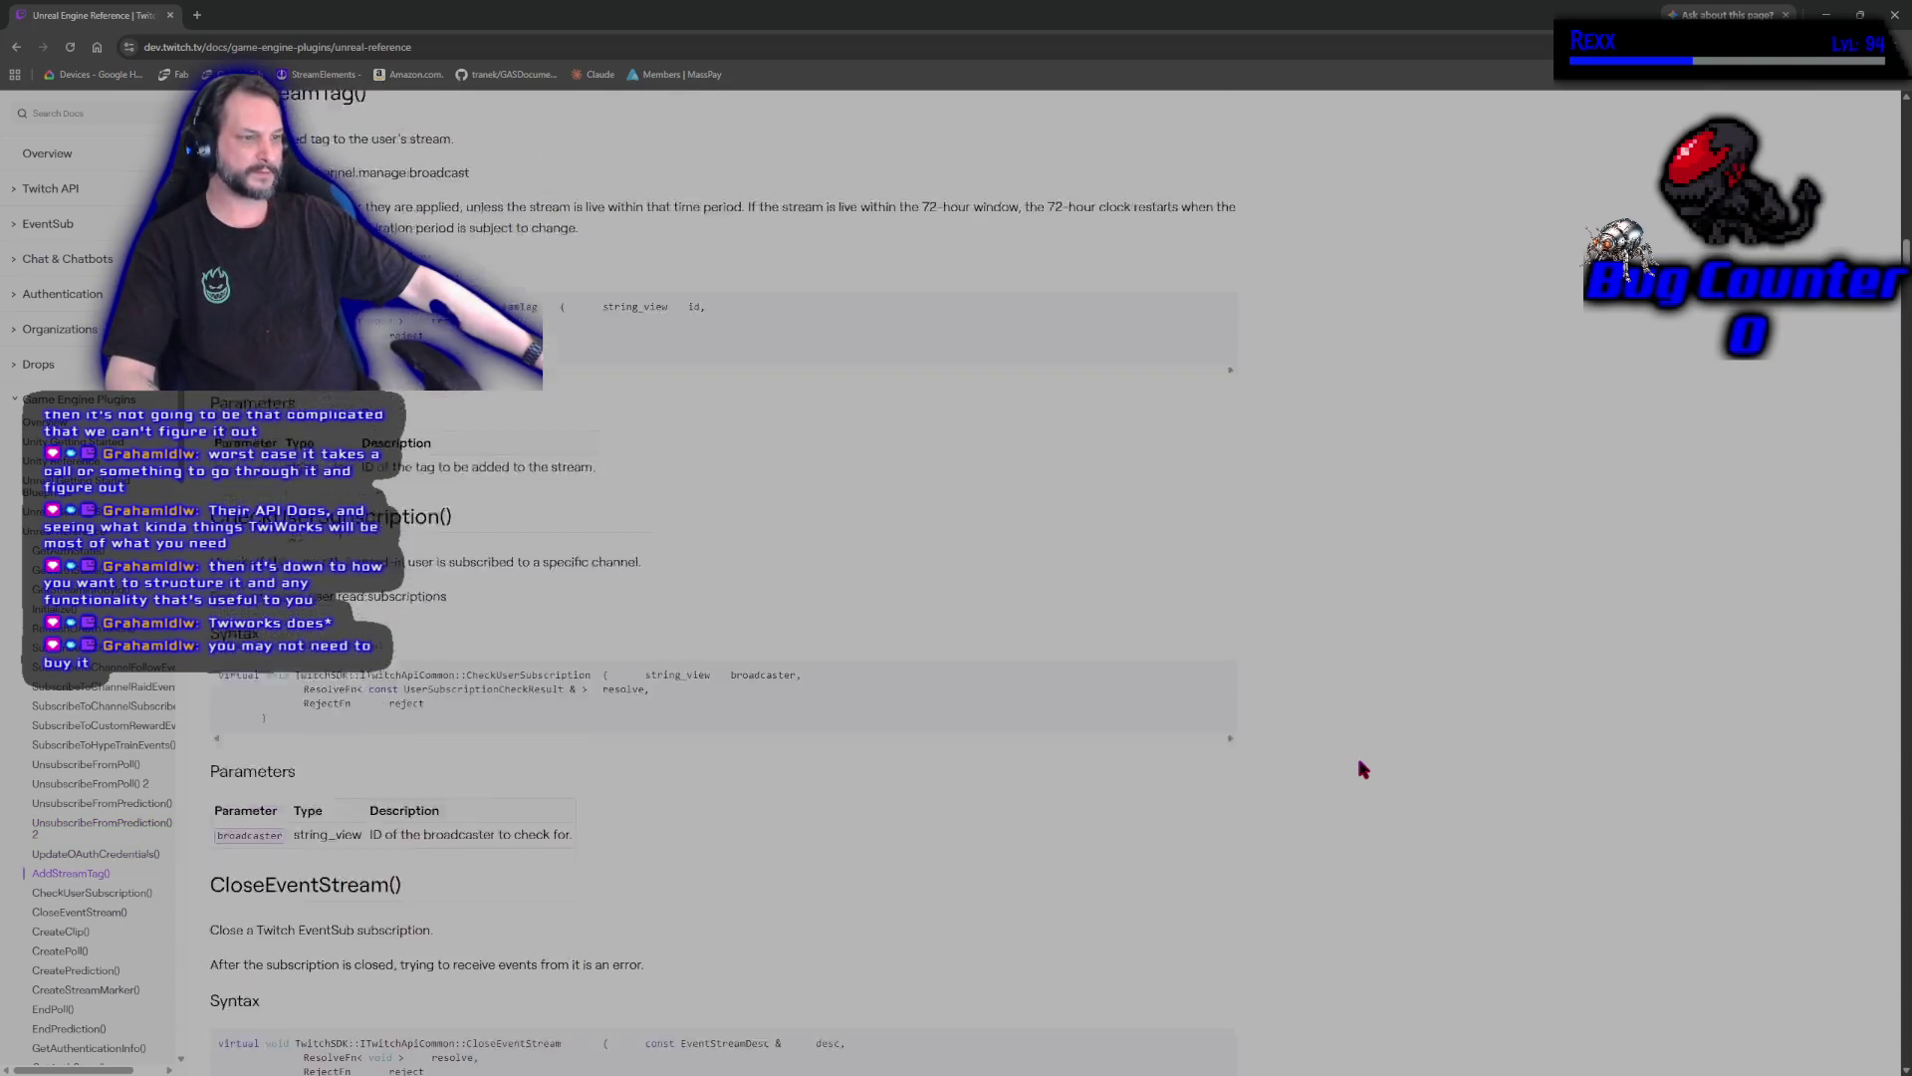
scroll(1363, 768, "down", 3)
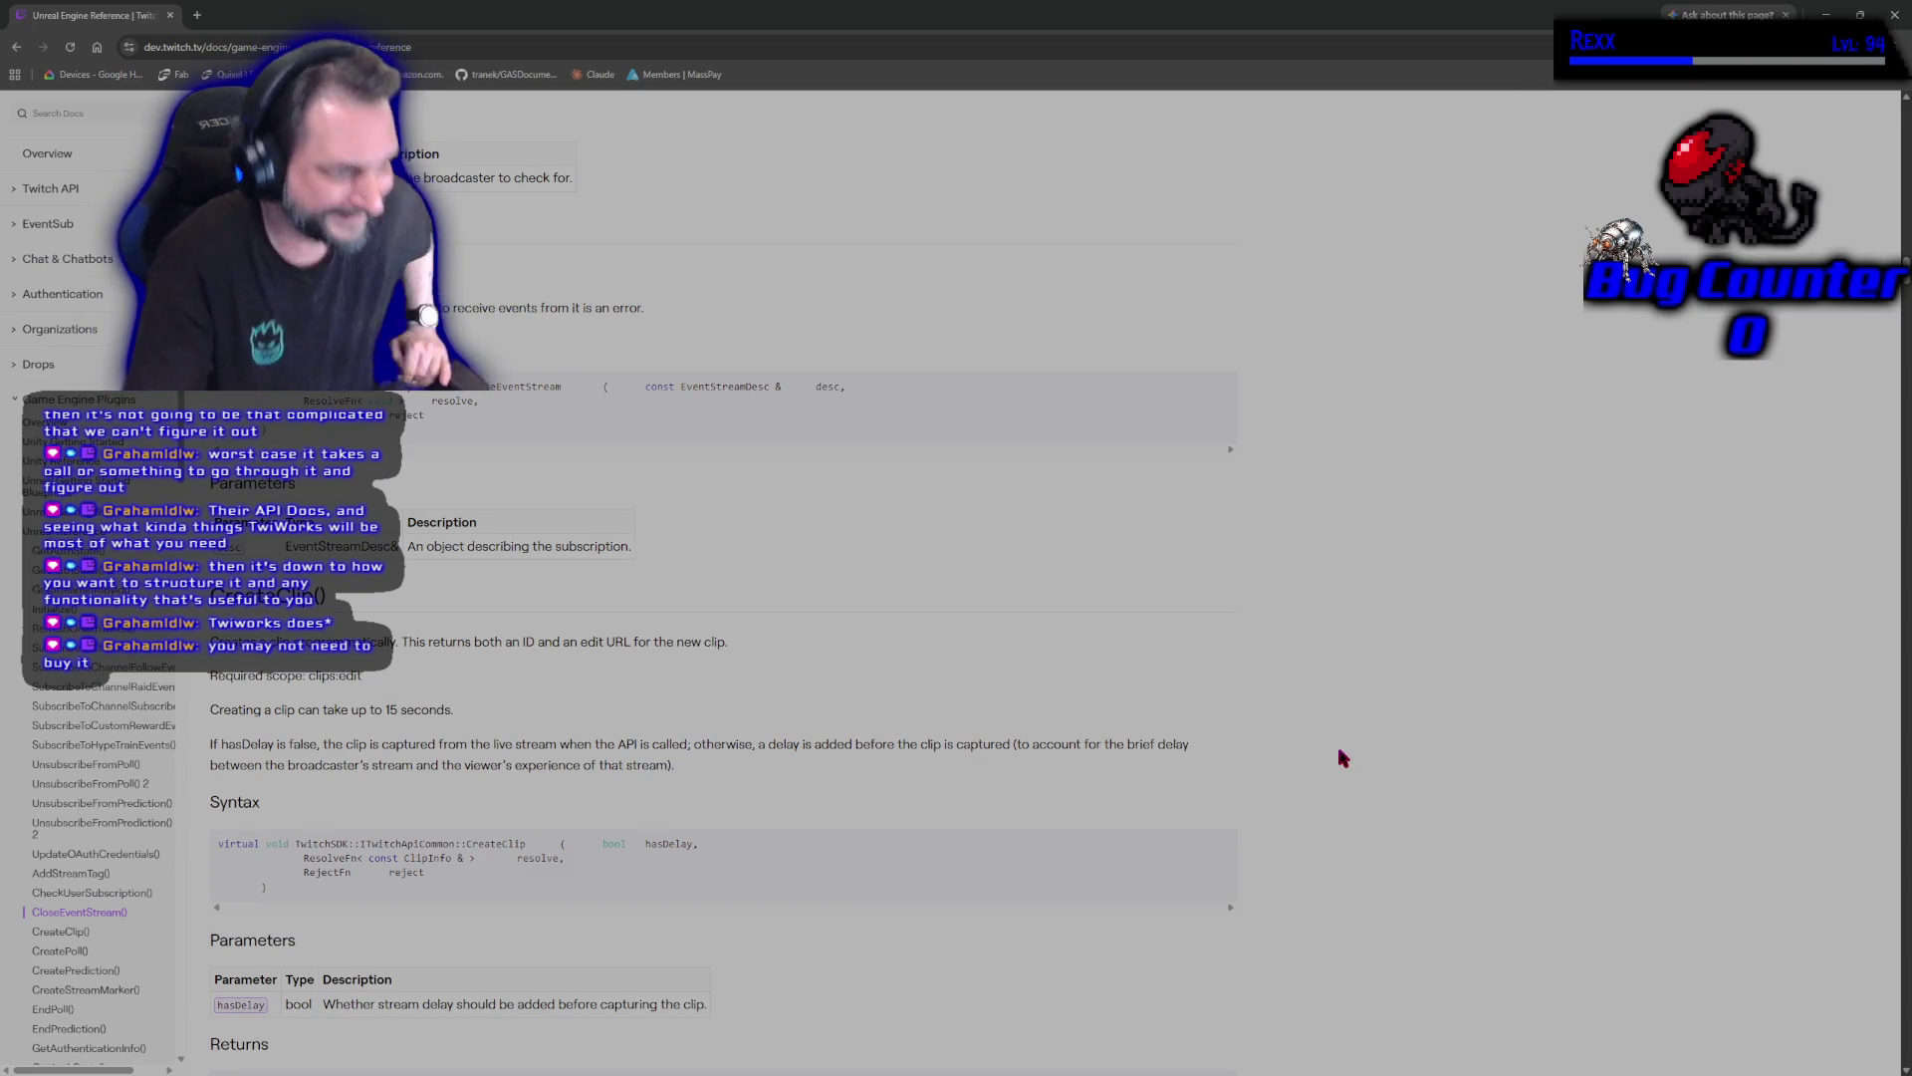
scroll(1455, 699, "down", 4)
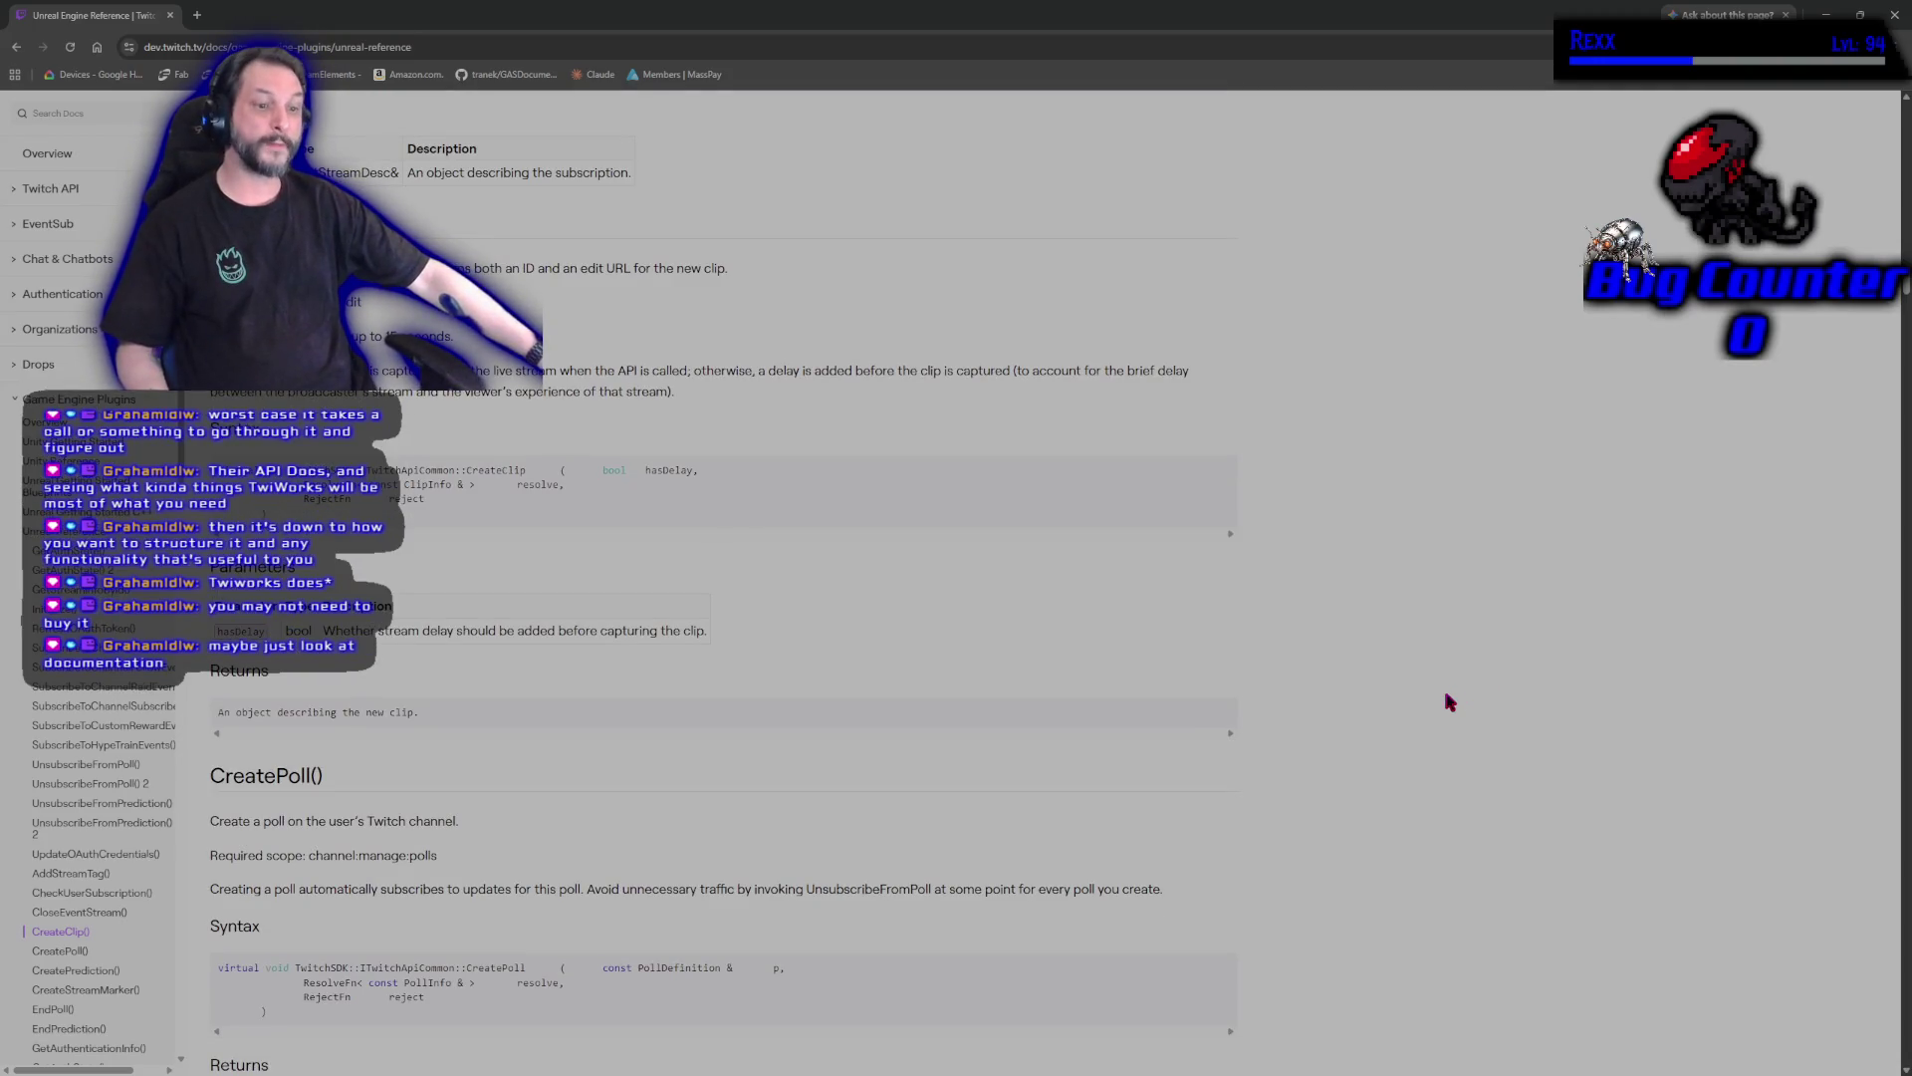
scroll(1450, 704, "down", 12)
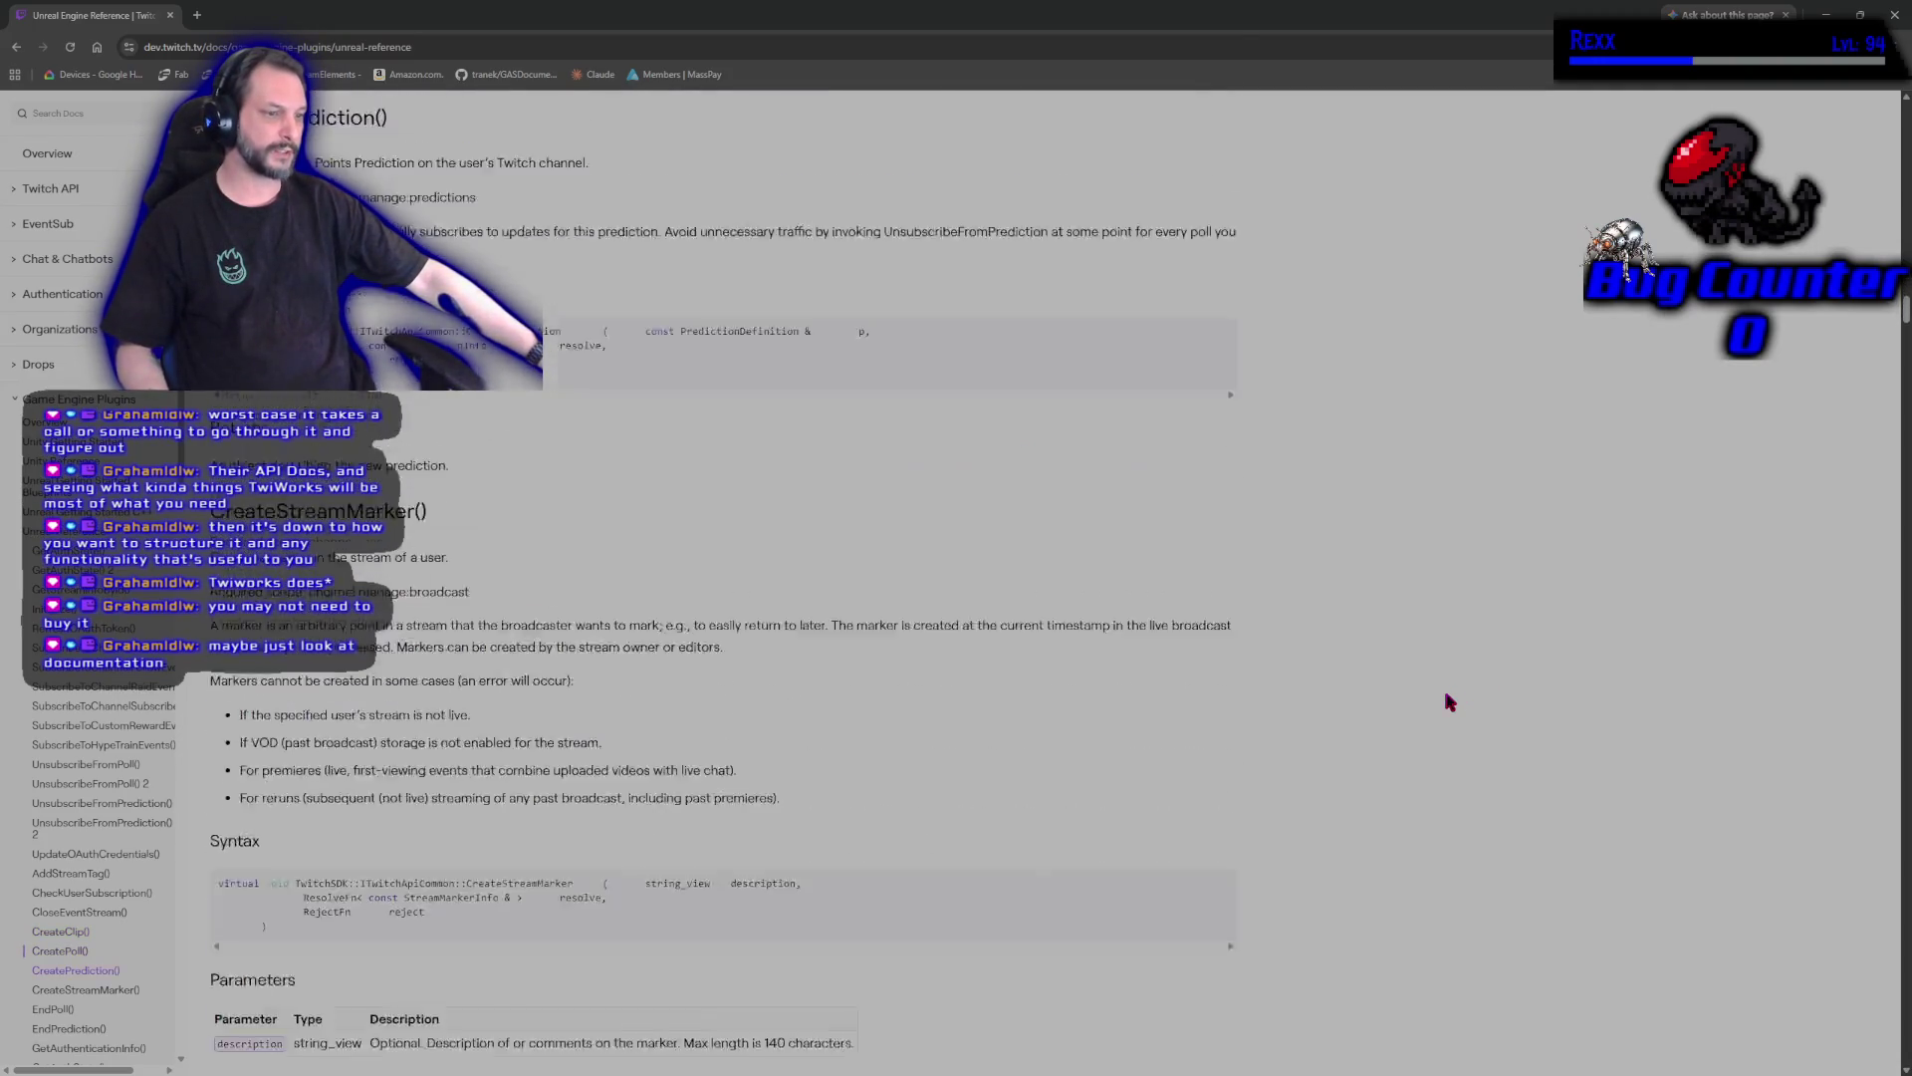
scroll(1451, 703, "down", 10)
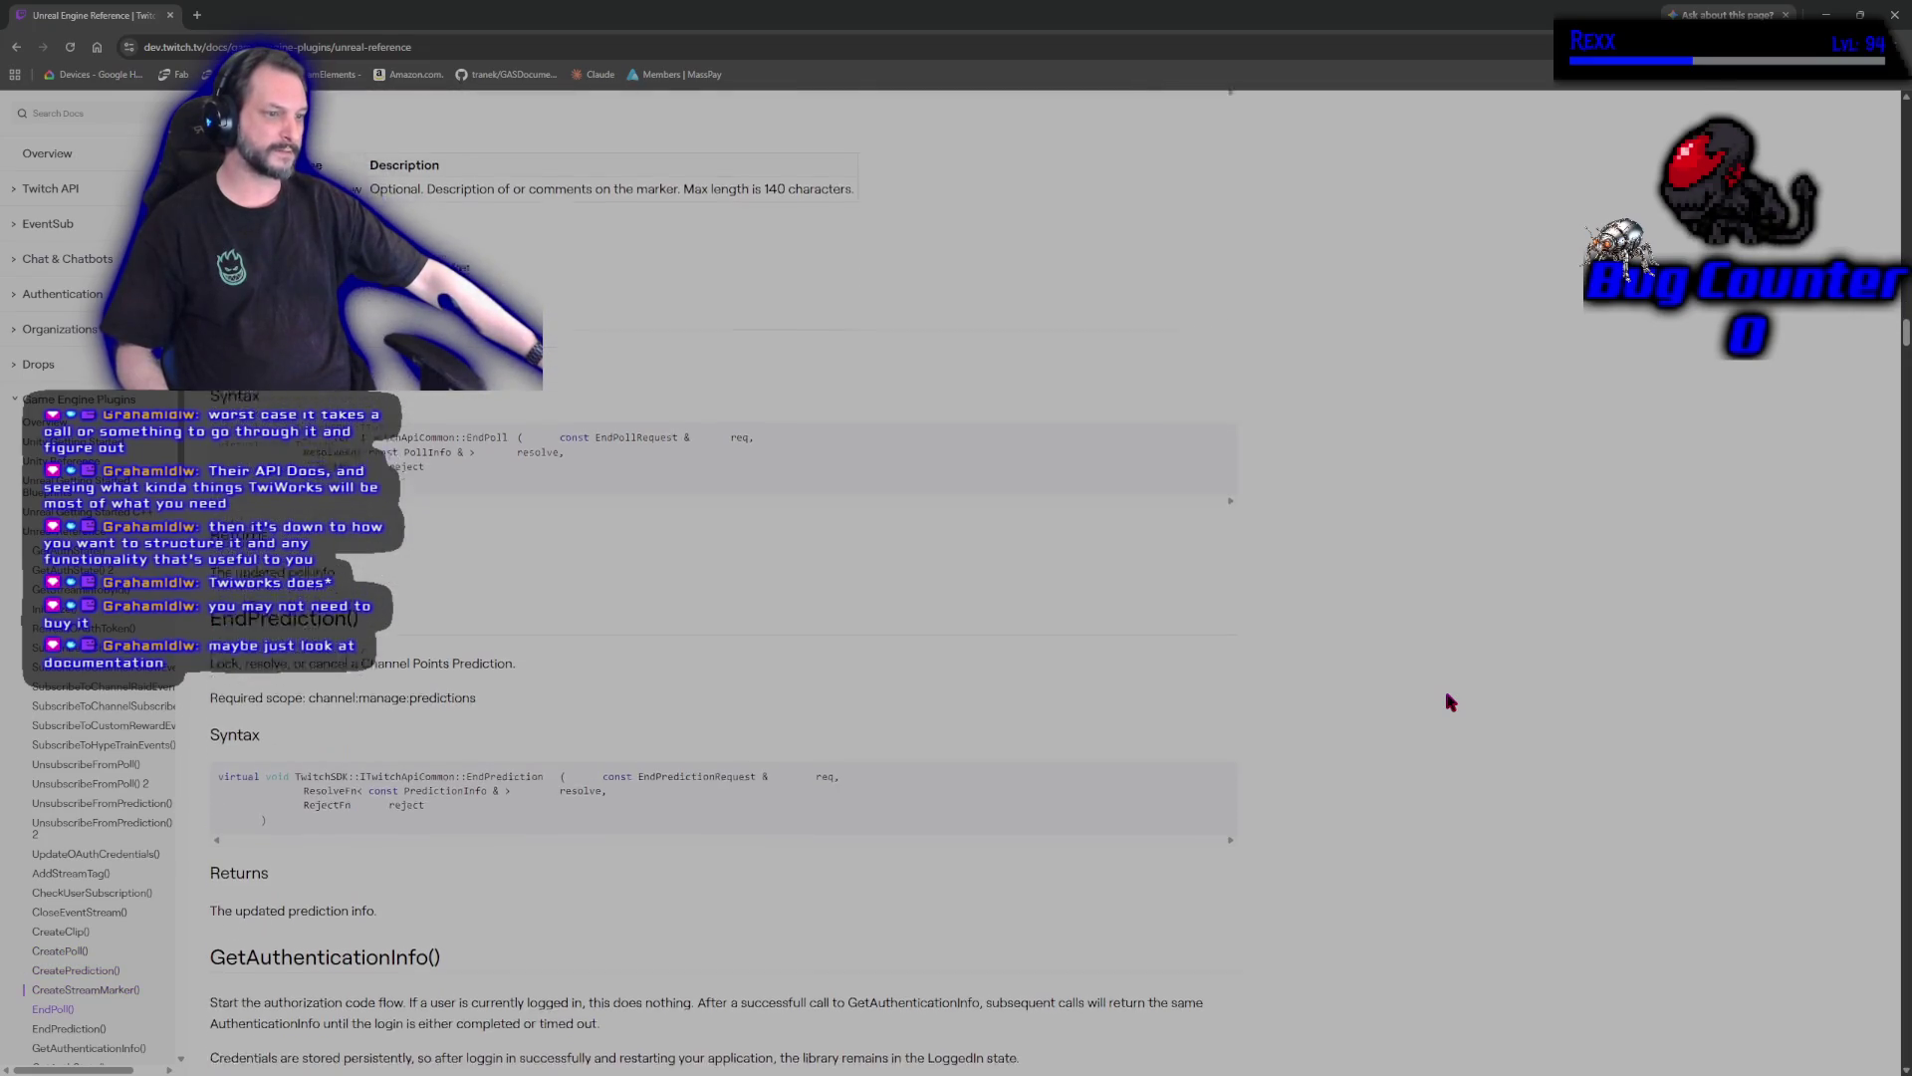
scroll(1411, 712, "down", 2)
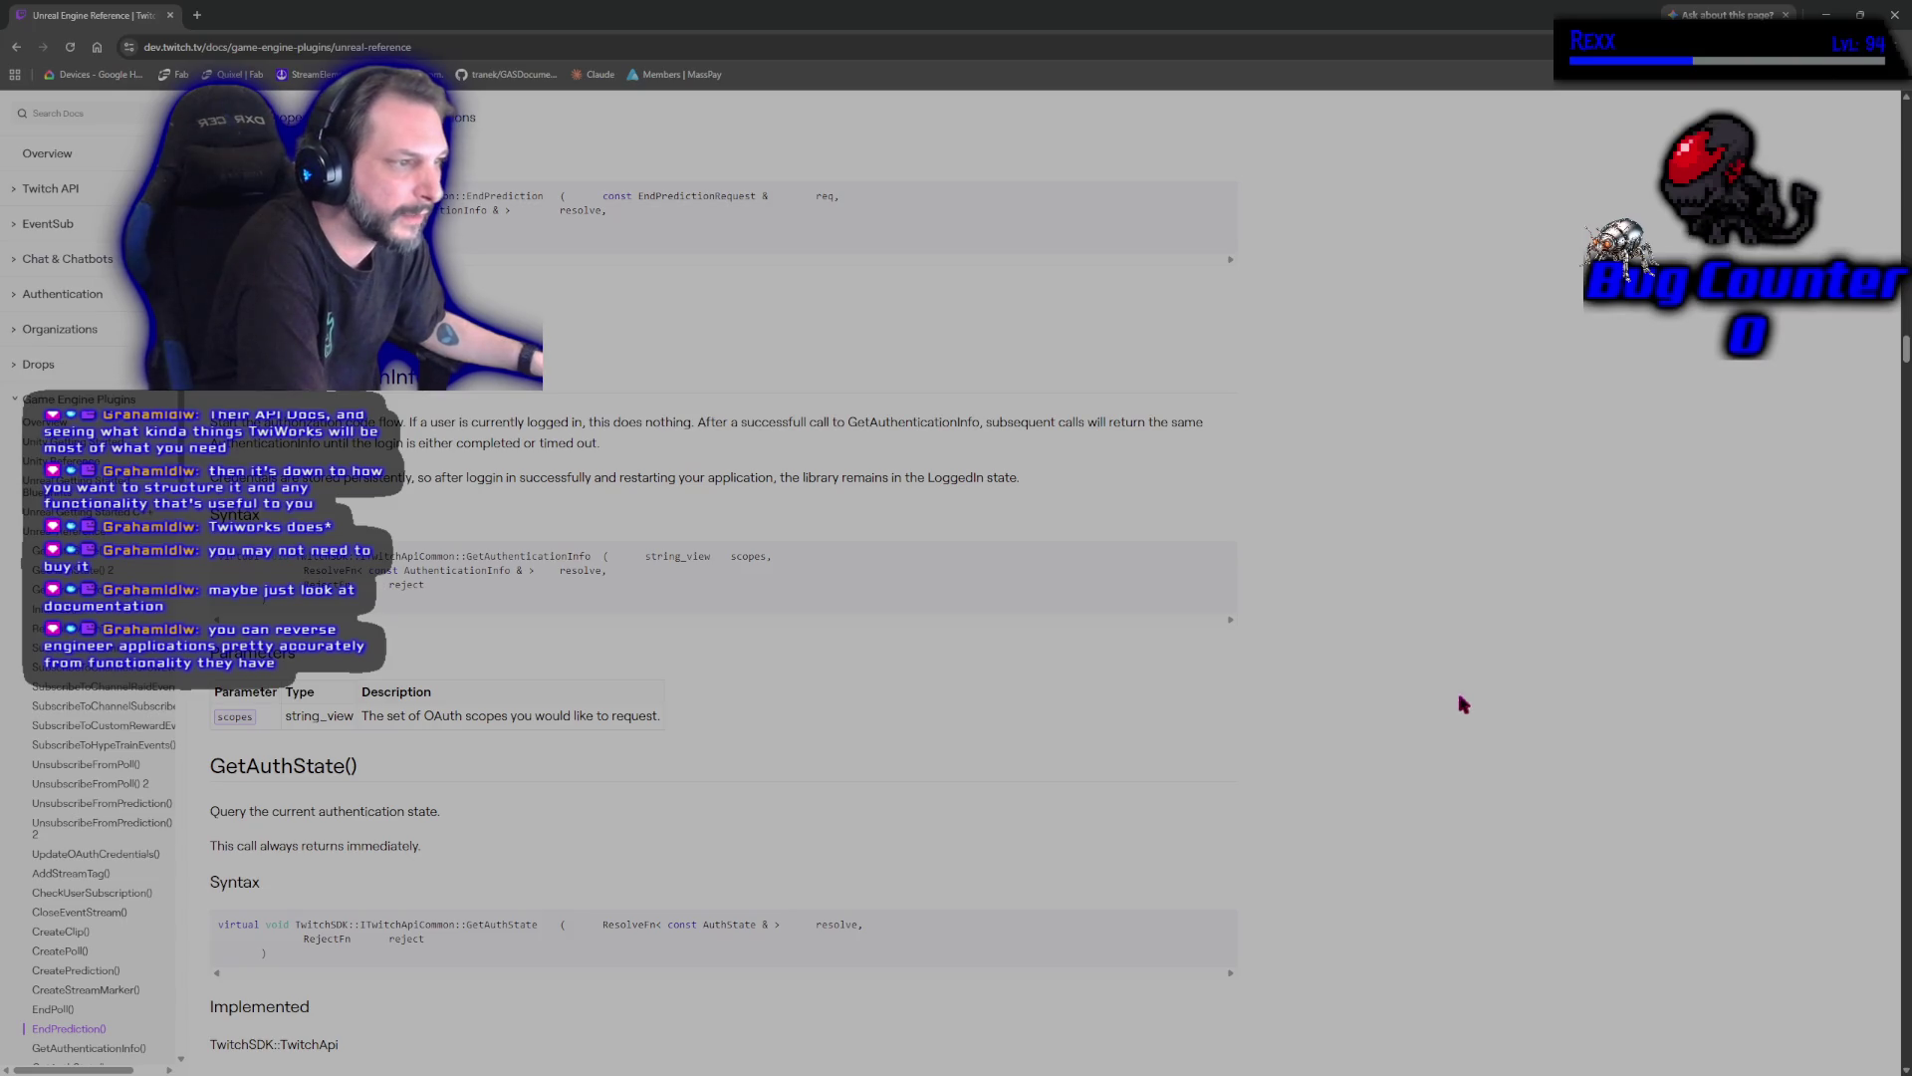
scroll(1462, 704, "down", 8)
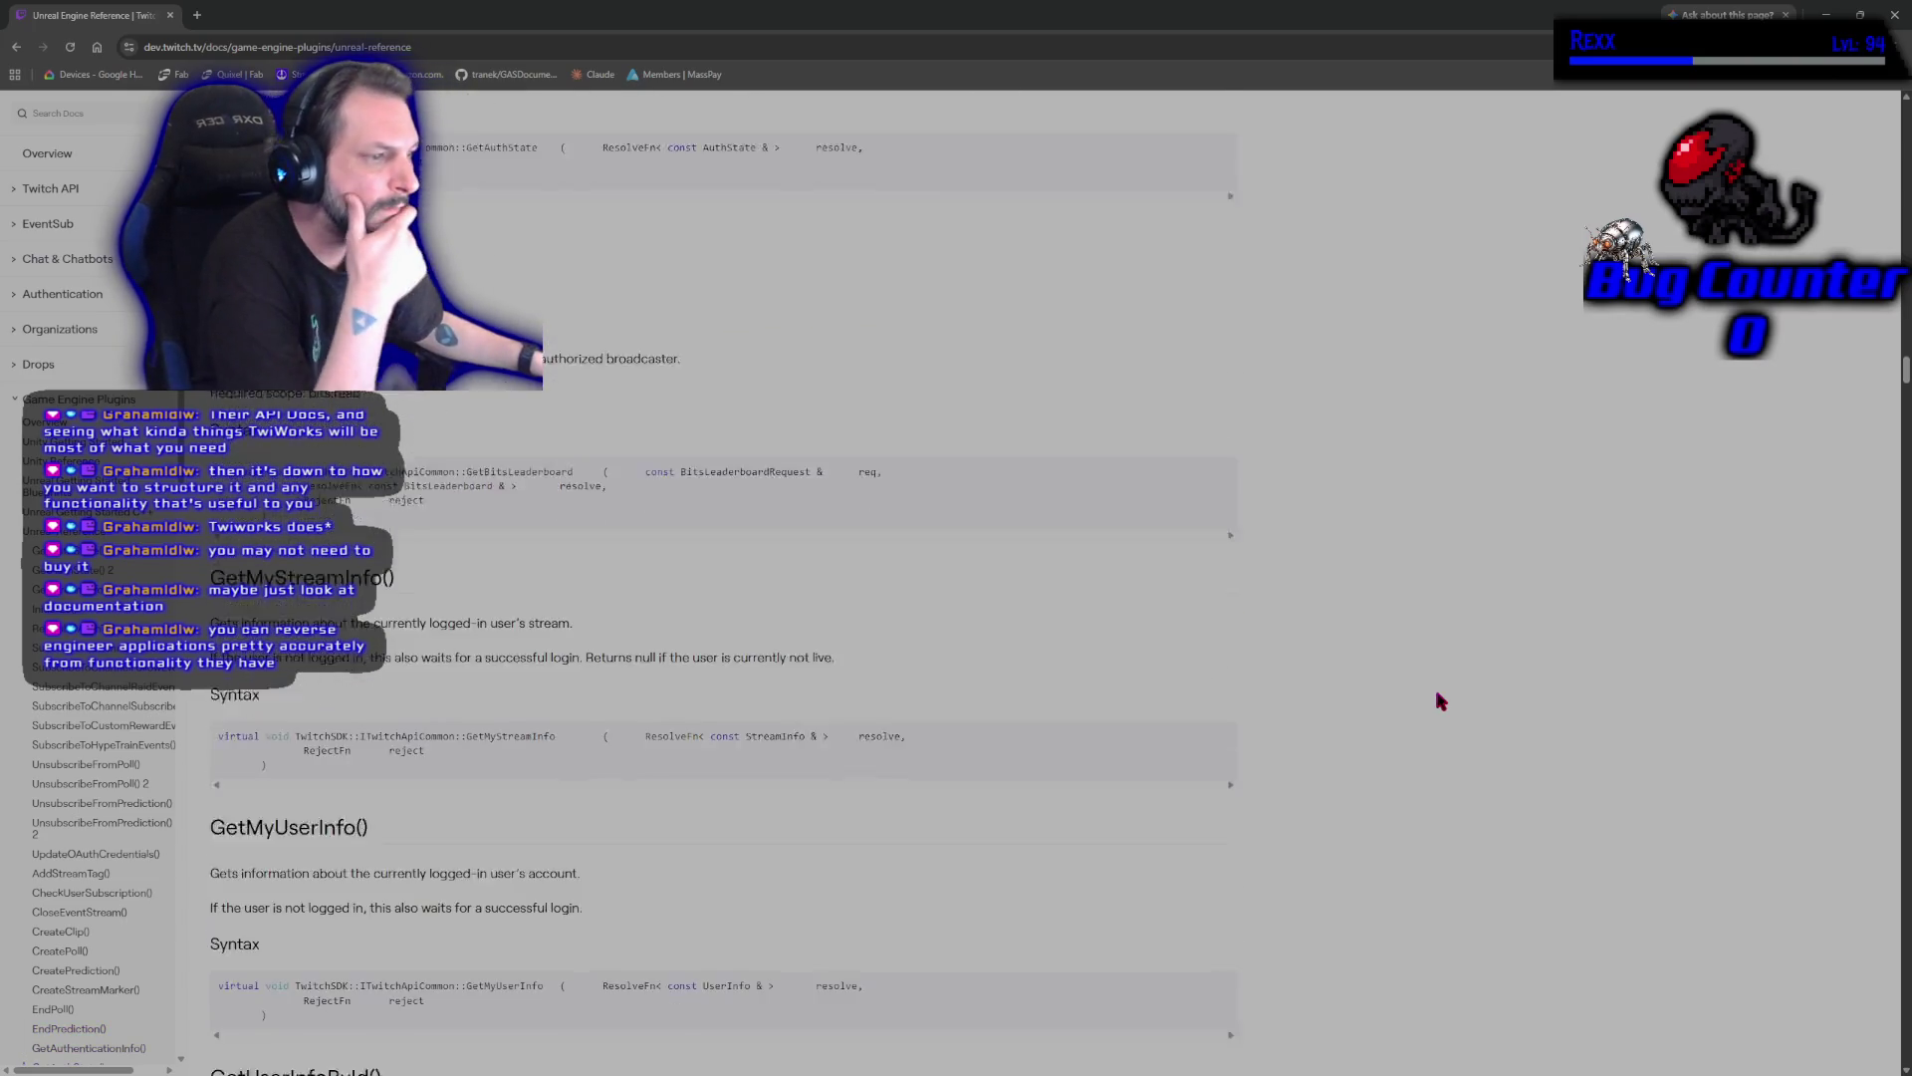
scroll(1440, 700, "down", 2)
scroll(1440, 701, "down", 7)
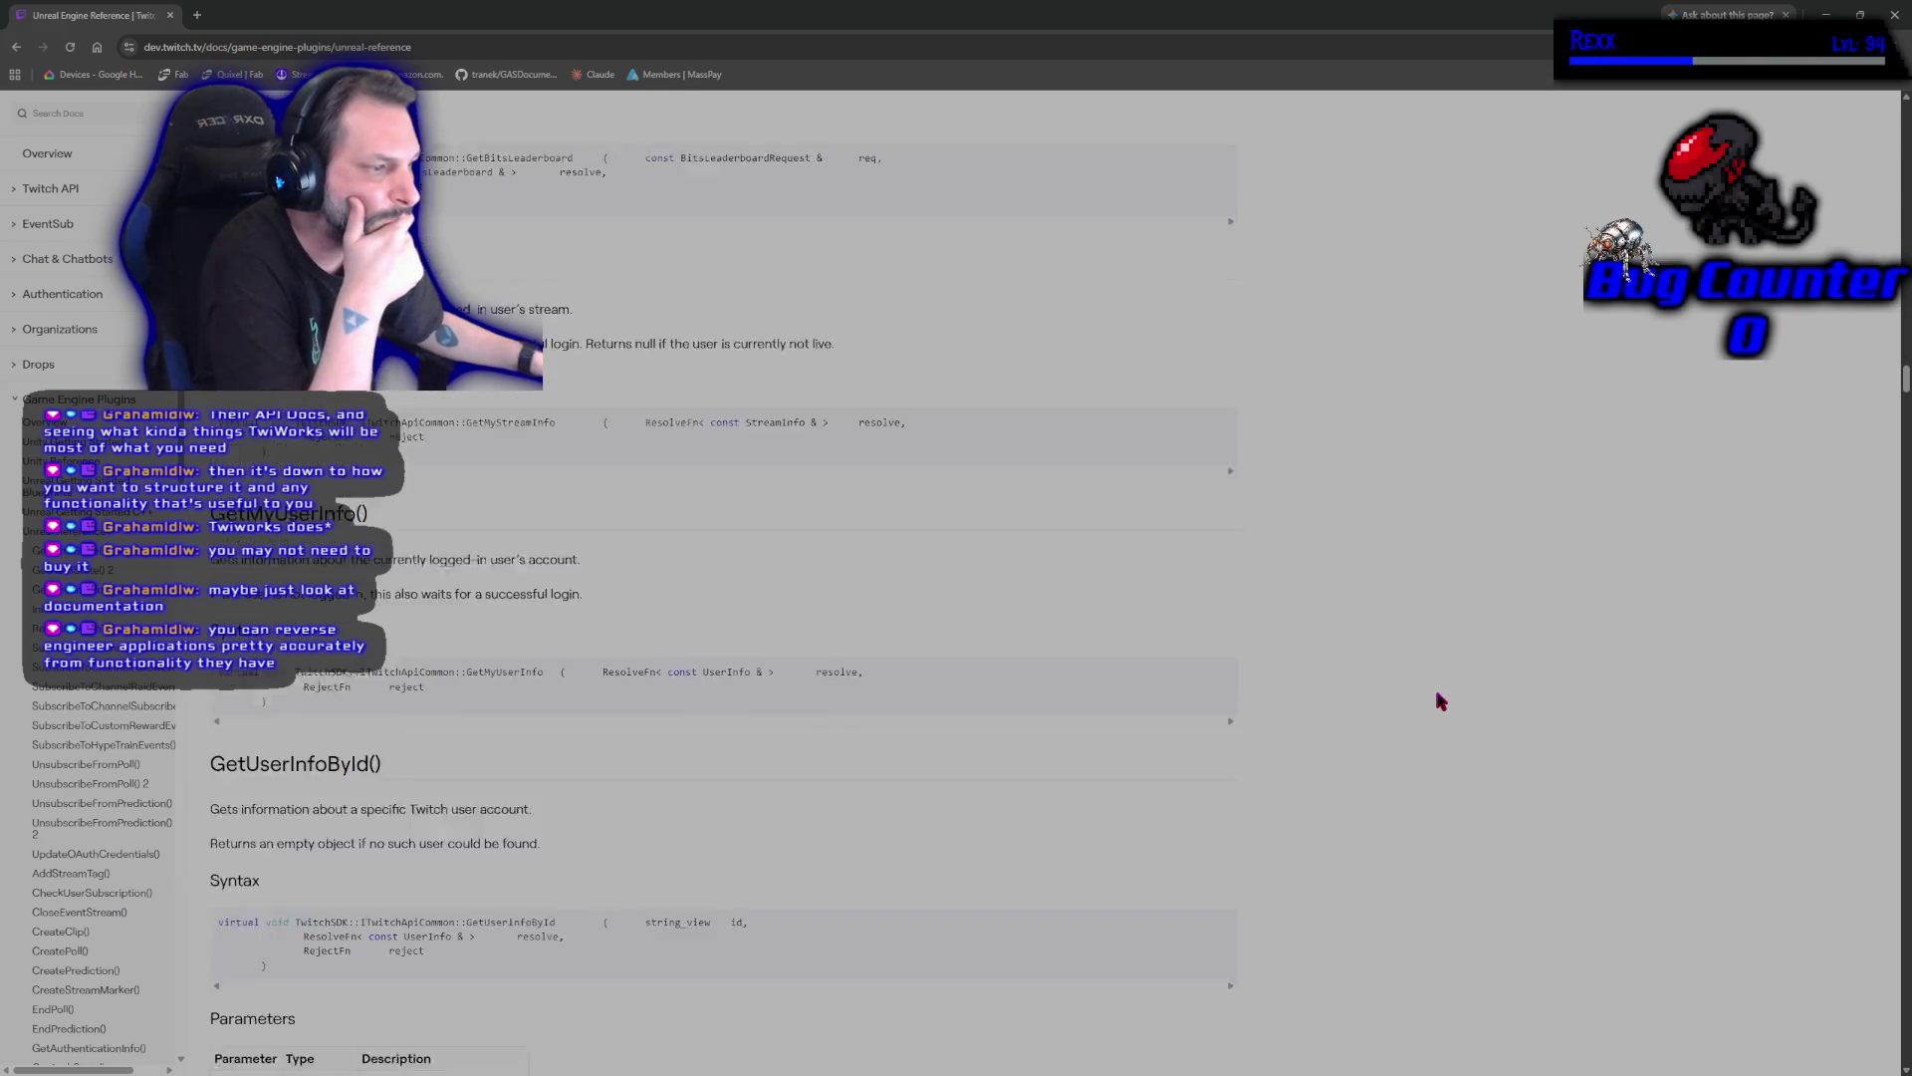
scroll(1440, 702, "down", 4)
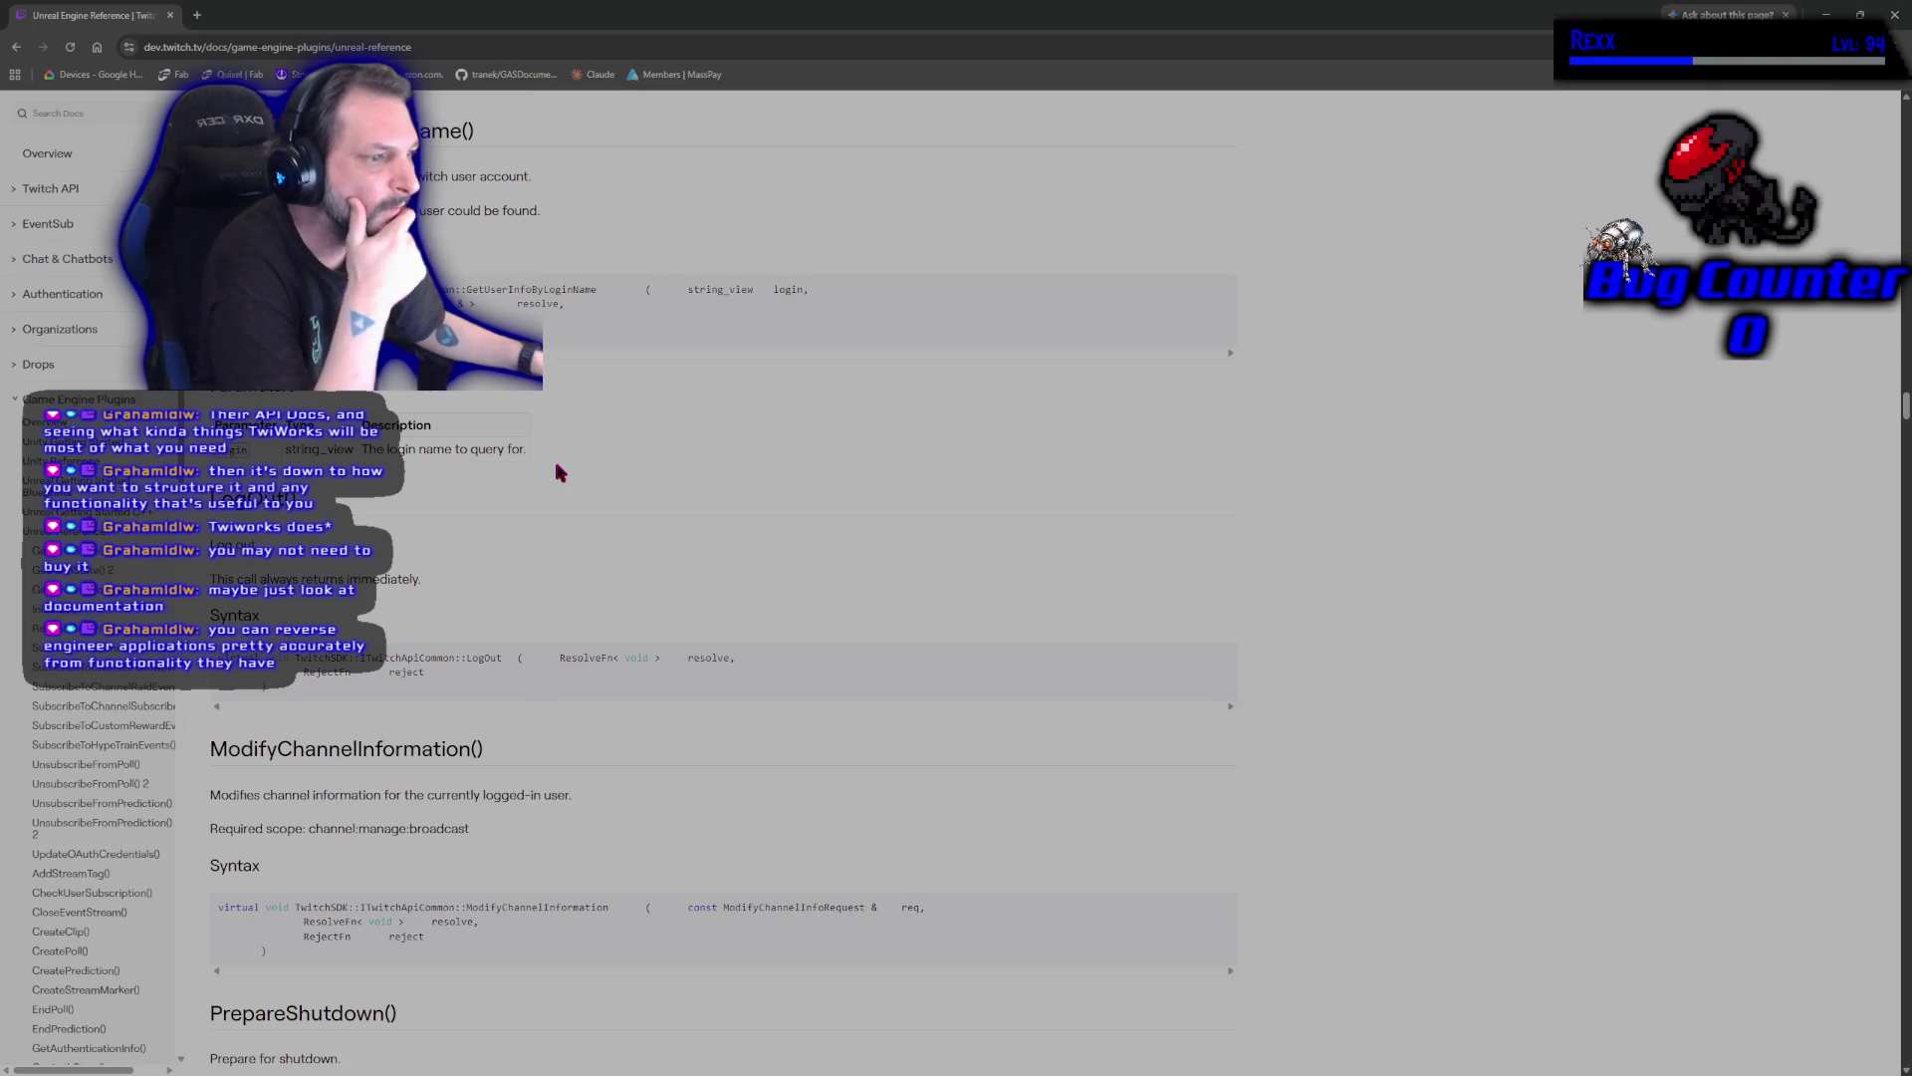
scroll(563, 483, "up", 8)
scroll(565, 491, "up", 20)
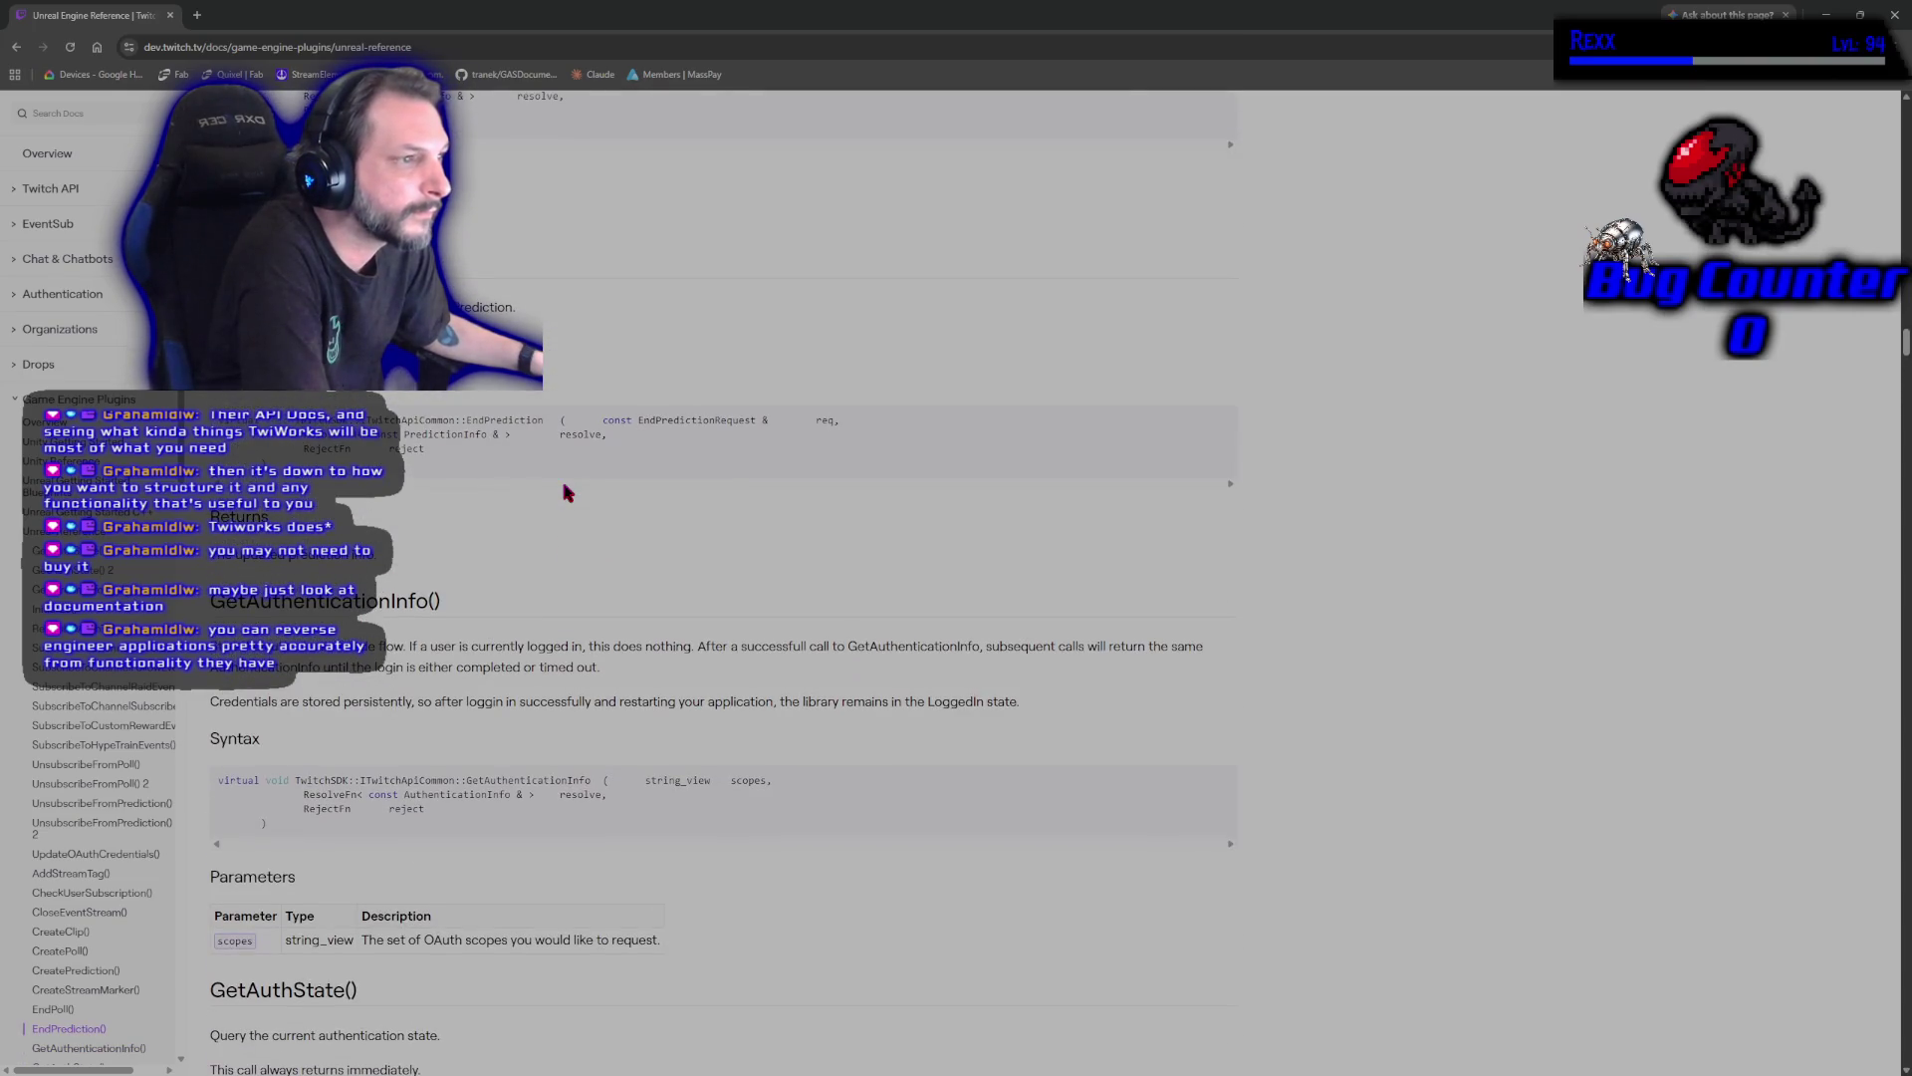
scroll(564, 493, "up", 20)
scroll(638, 682, "up", 20)
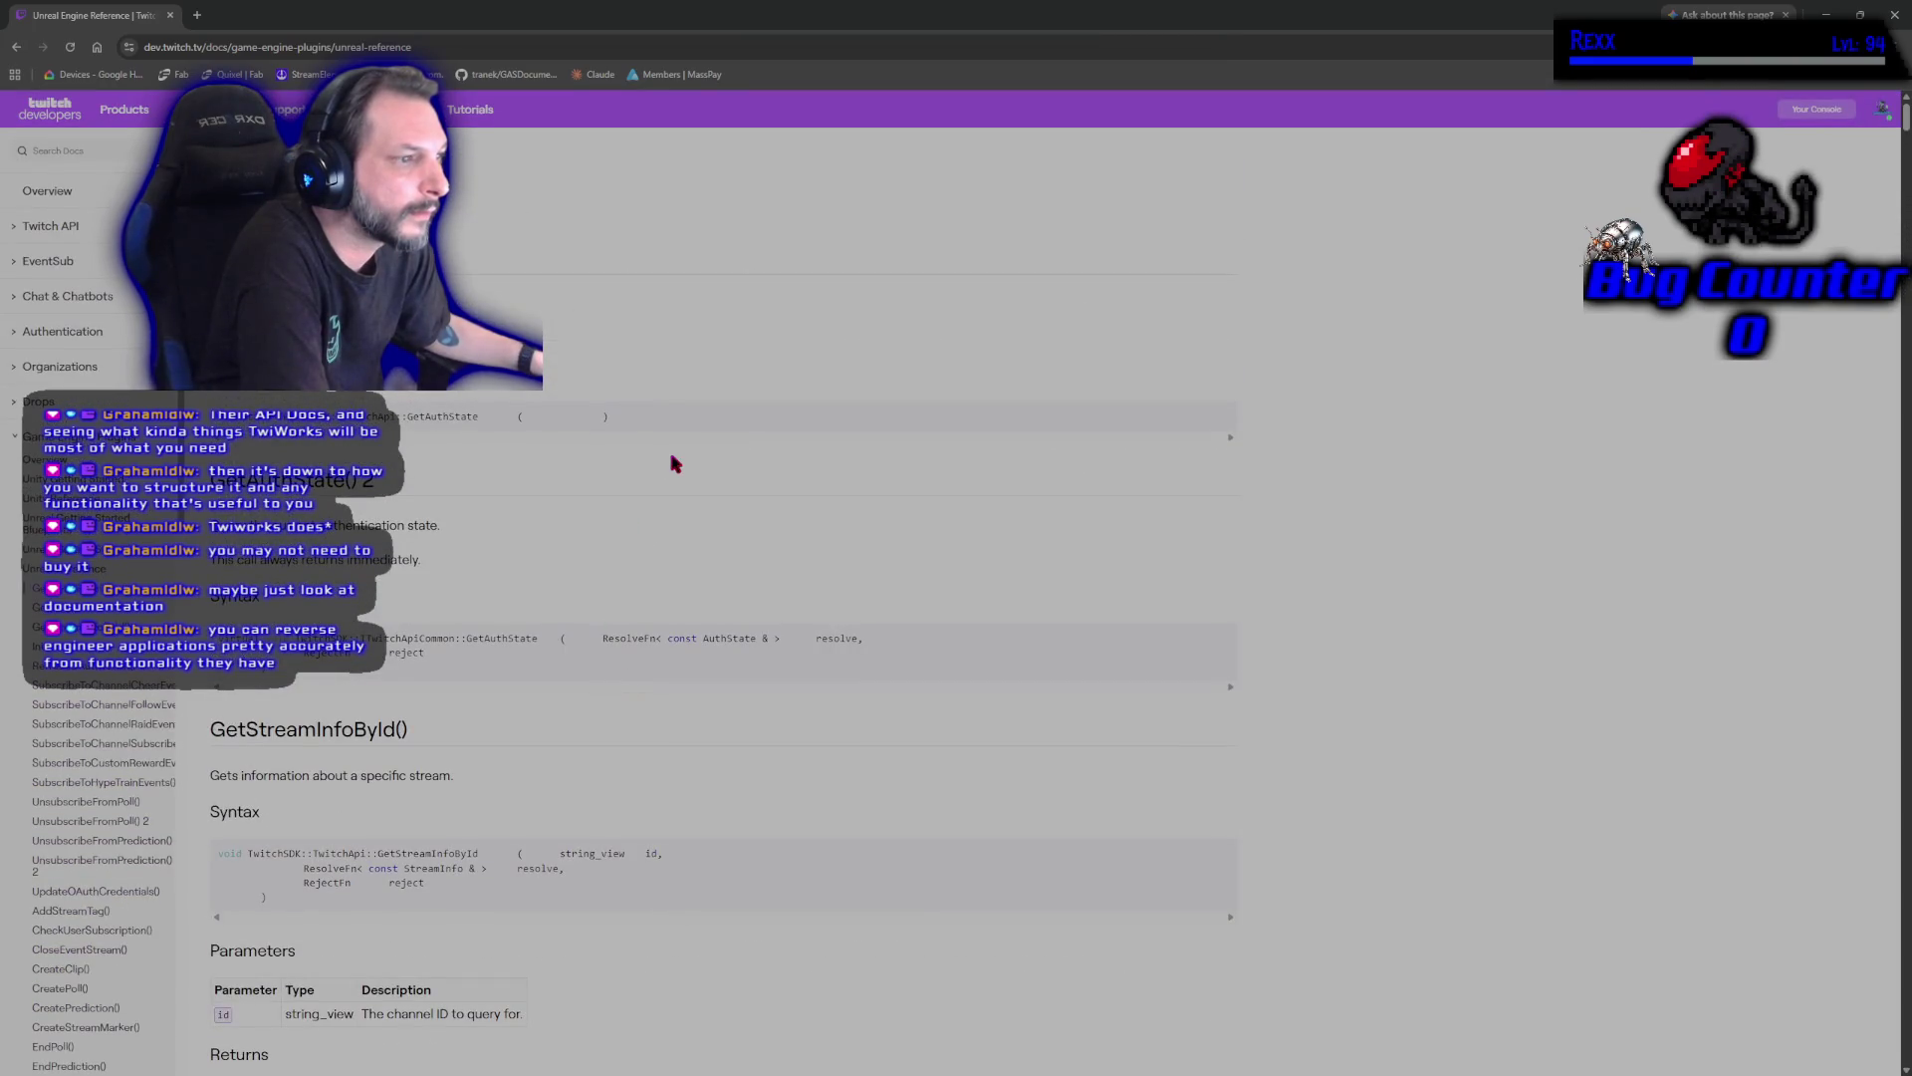
scroll(667, 463, "down", 1)
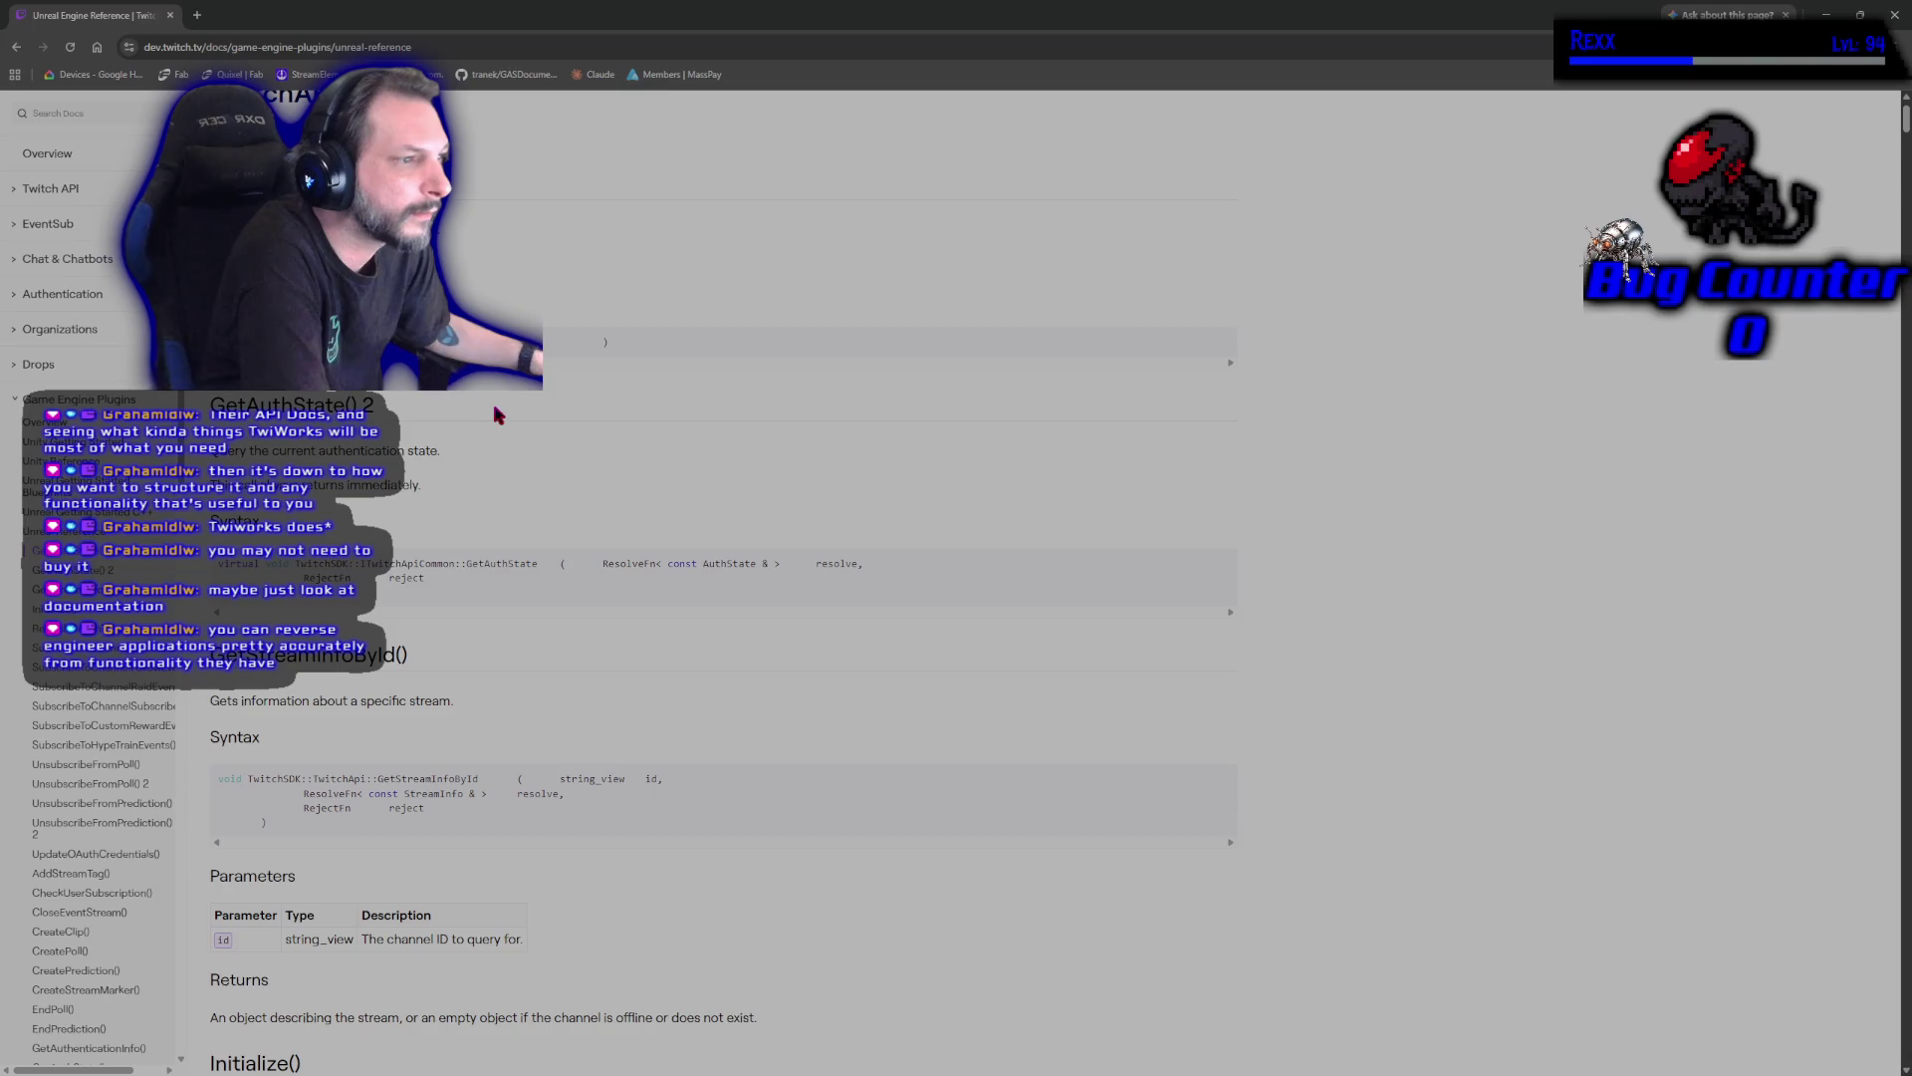
scroll(509, 430, "down", 3)
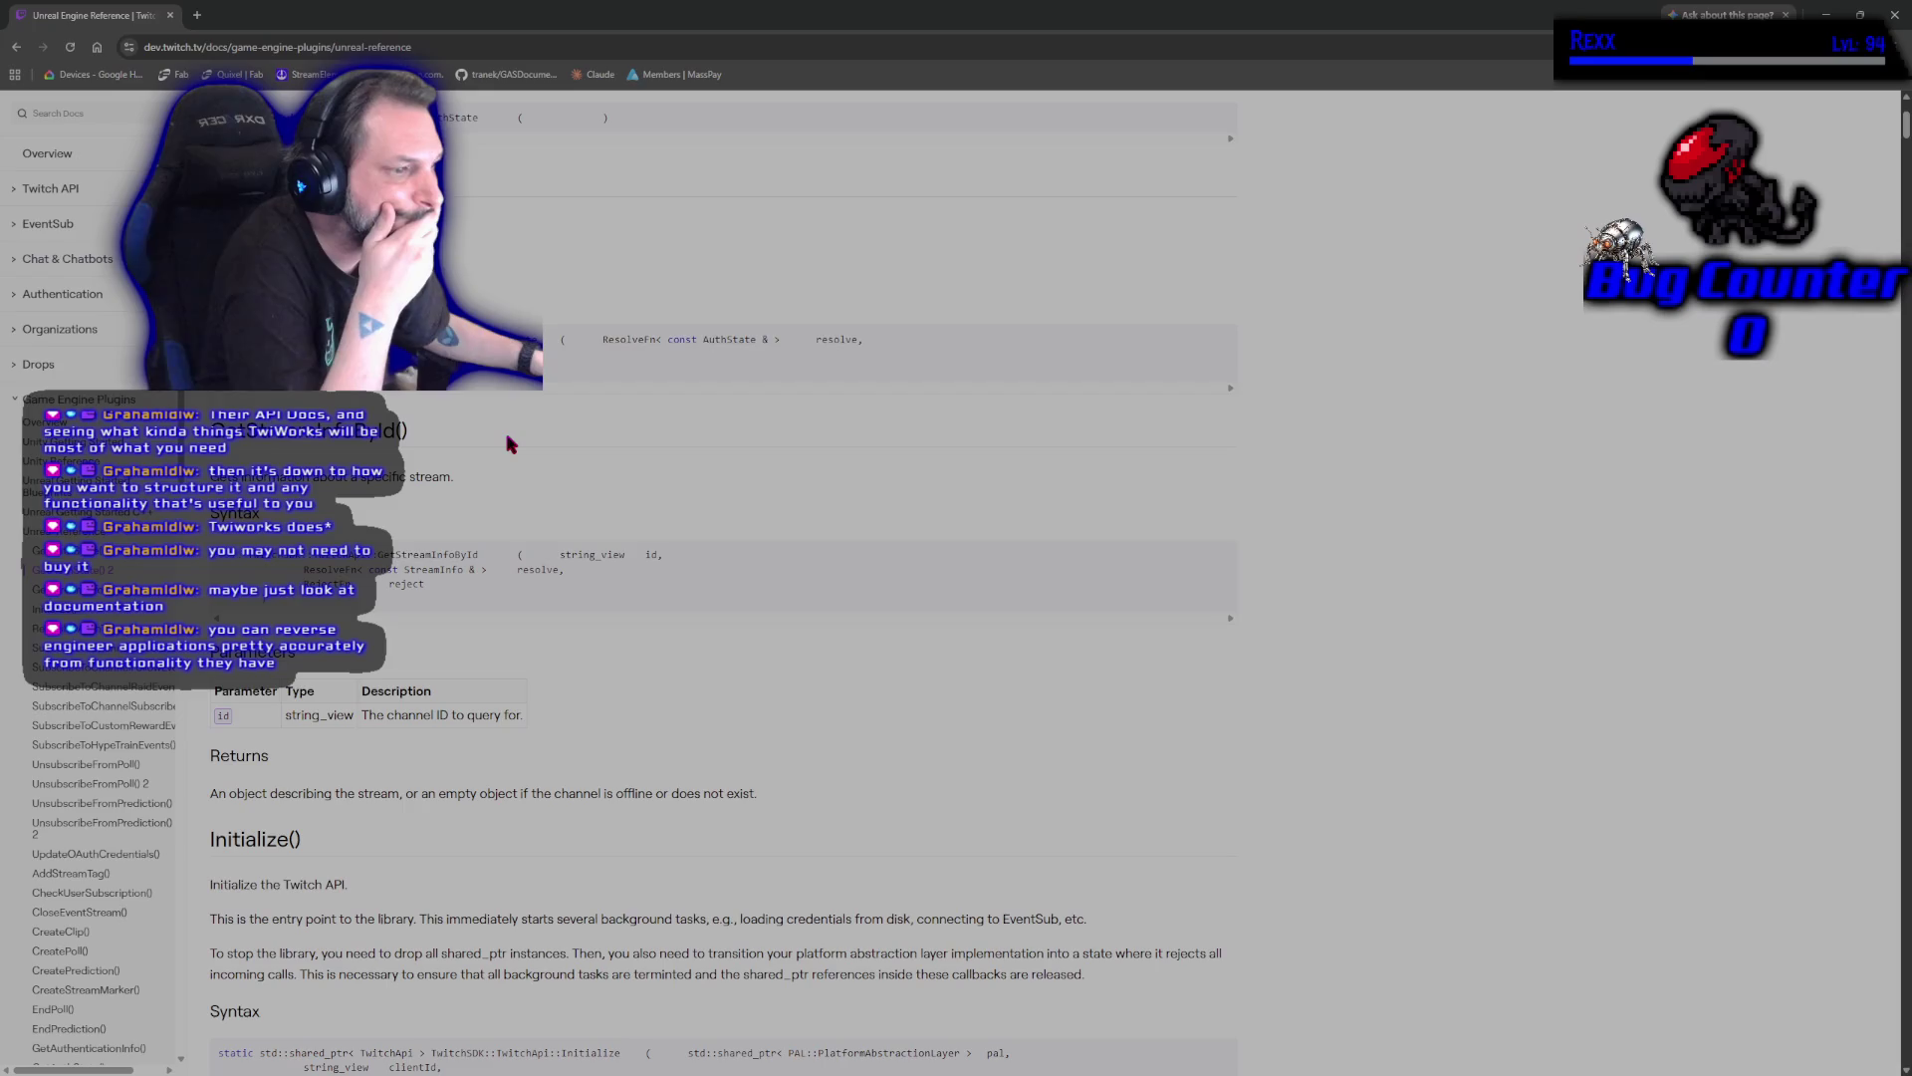
scroll(509, 443, "down", 1)
scroll(509, 443, "down", 5)
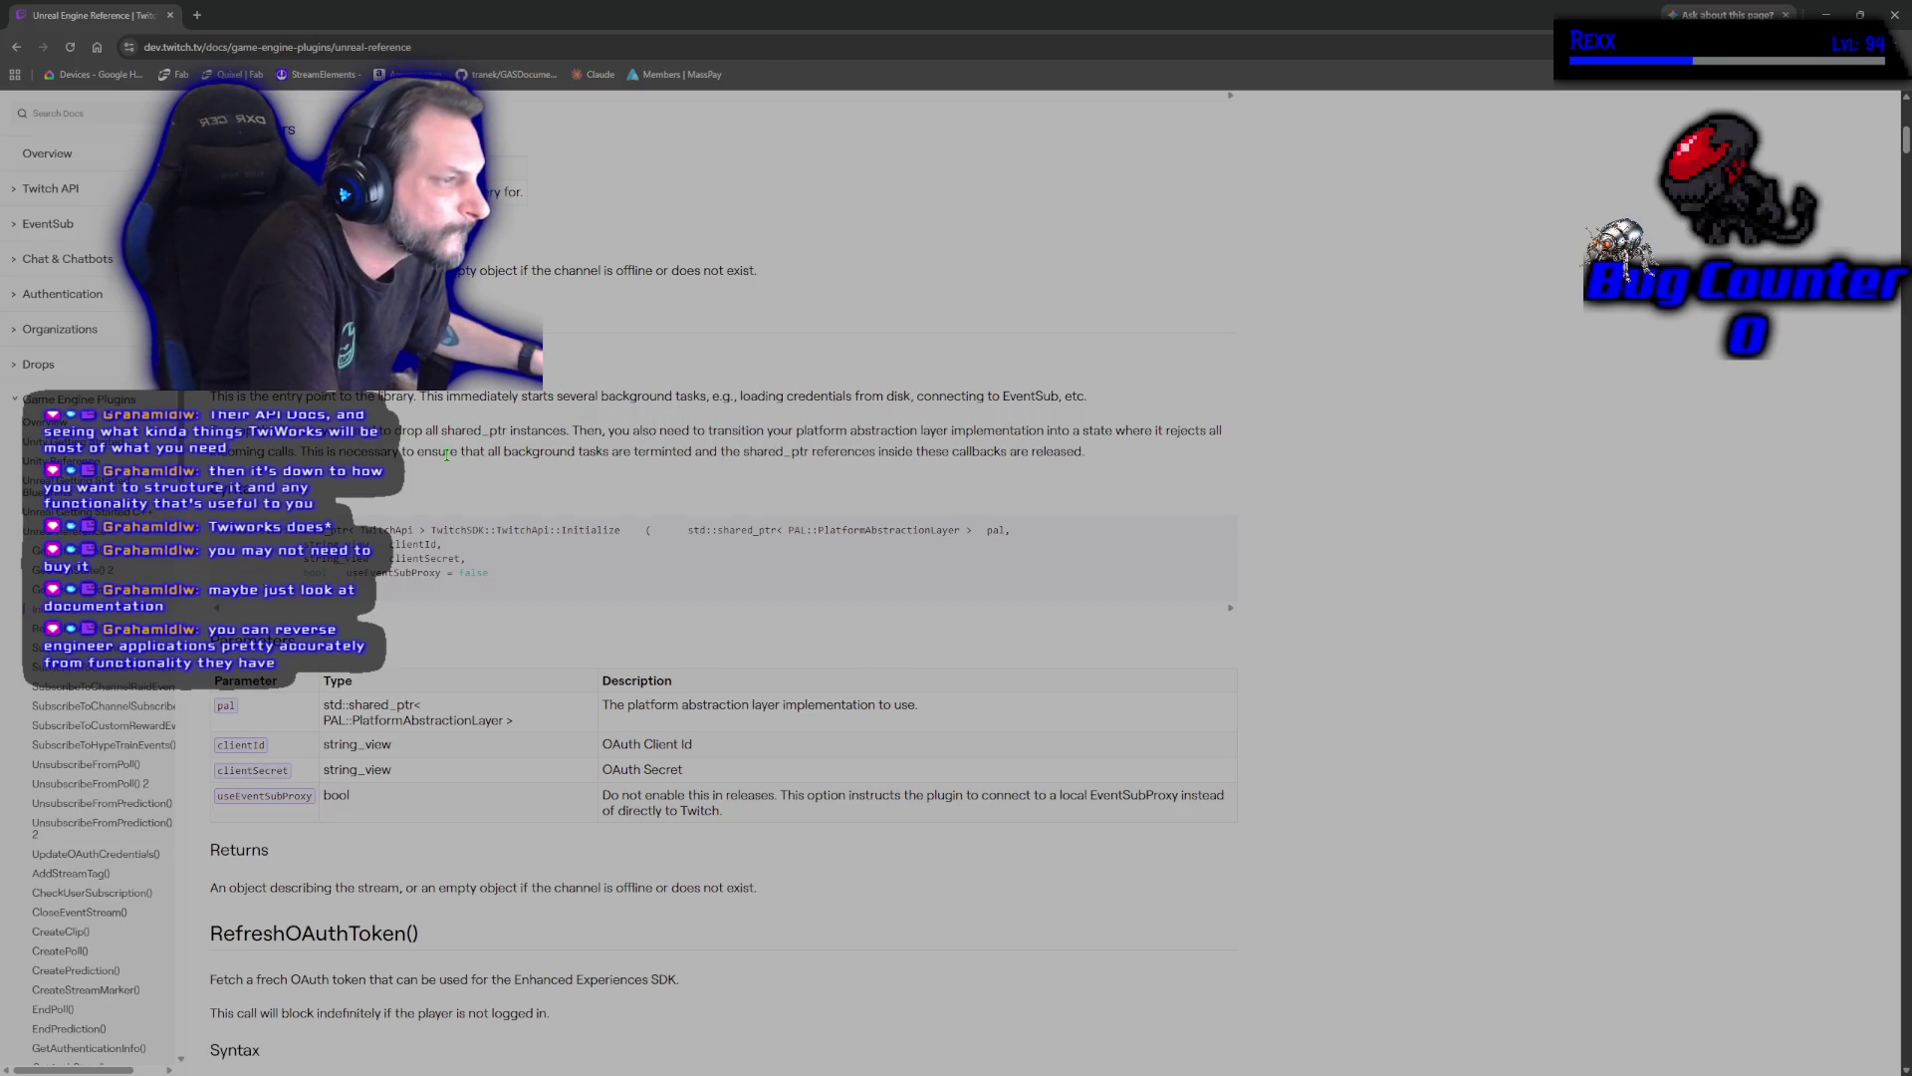
scroll(448, 458, "down", 2)
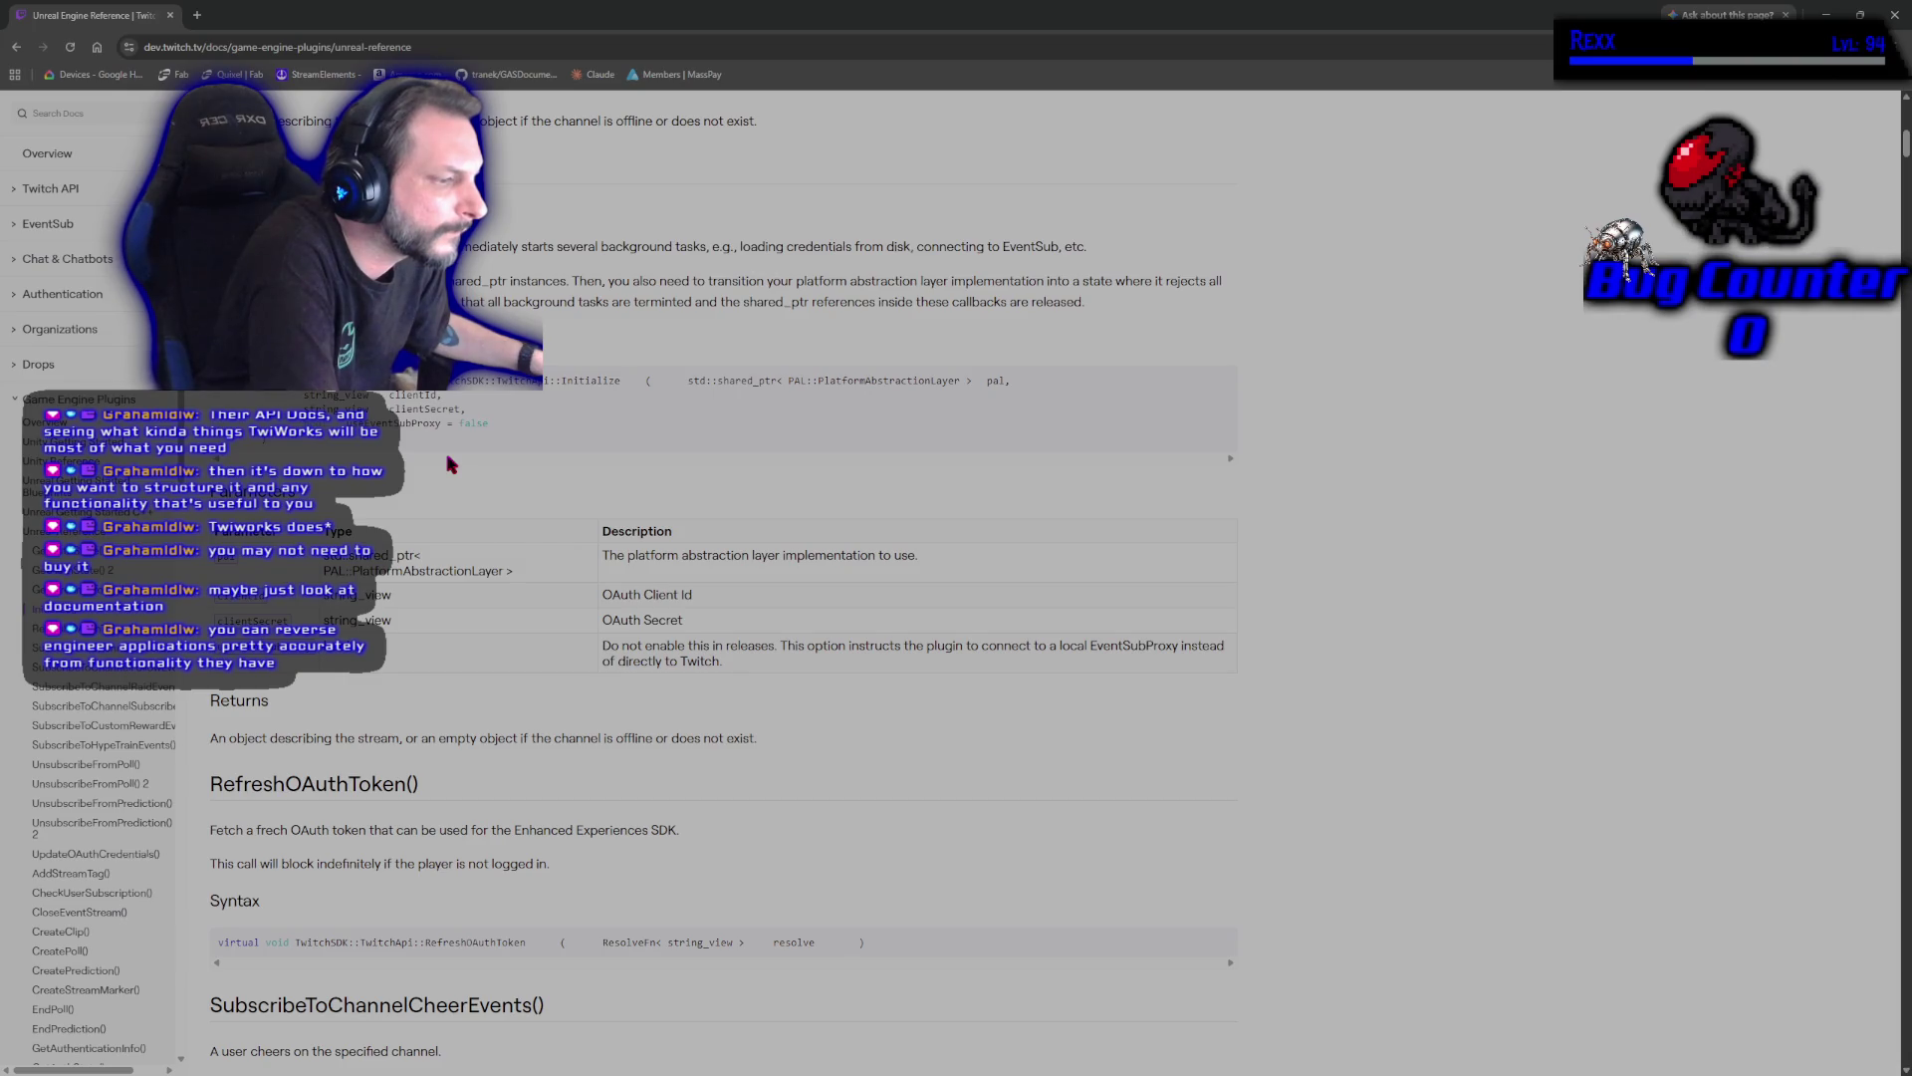
scroll(450, 464, "down", 2)
scroll(450, 462, "up", 2)
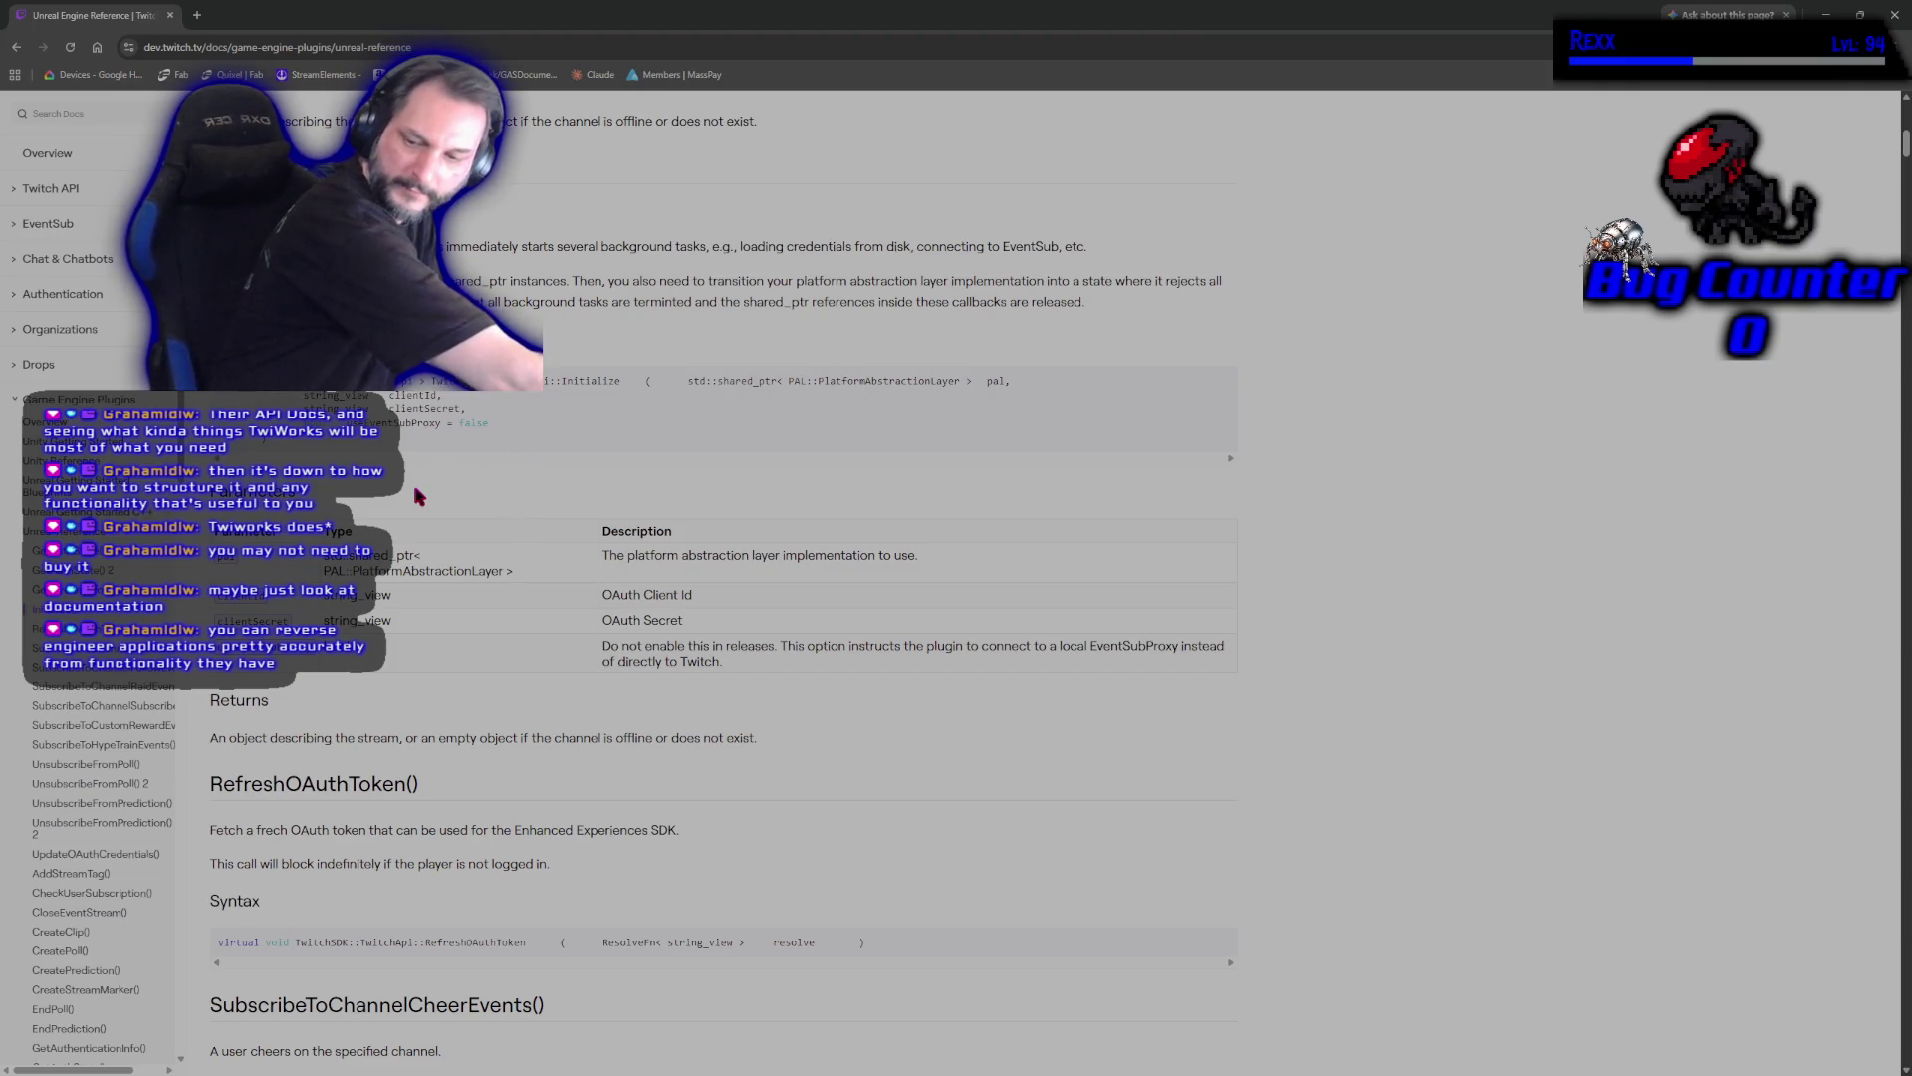
right_click(520, 512)
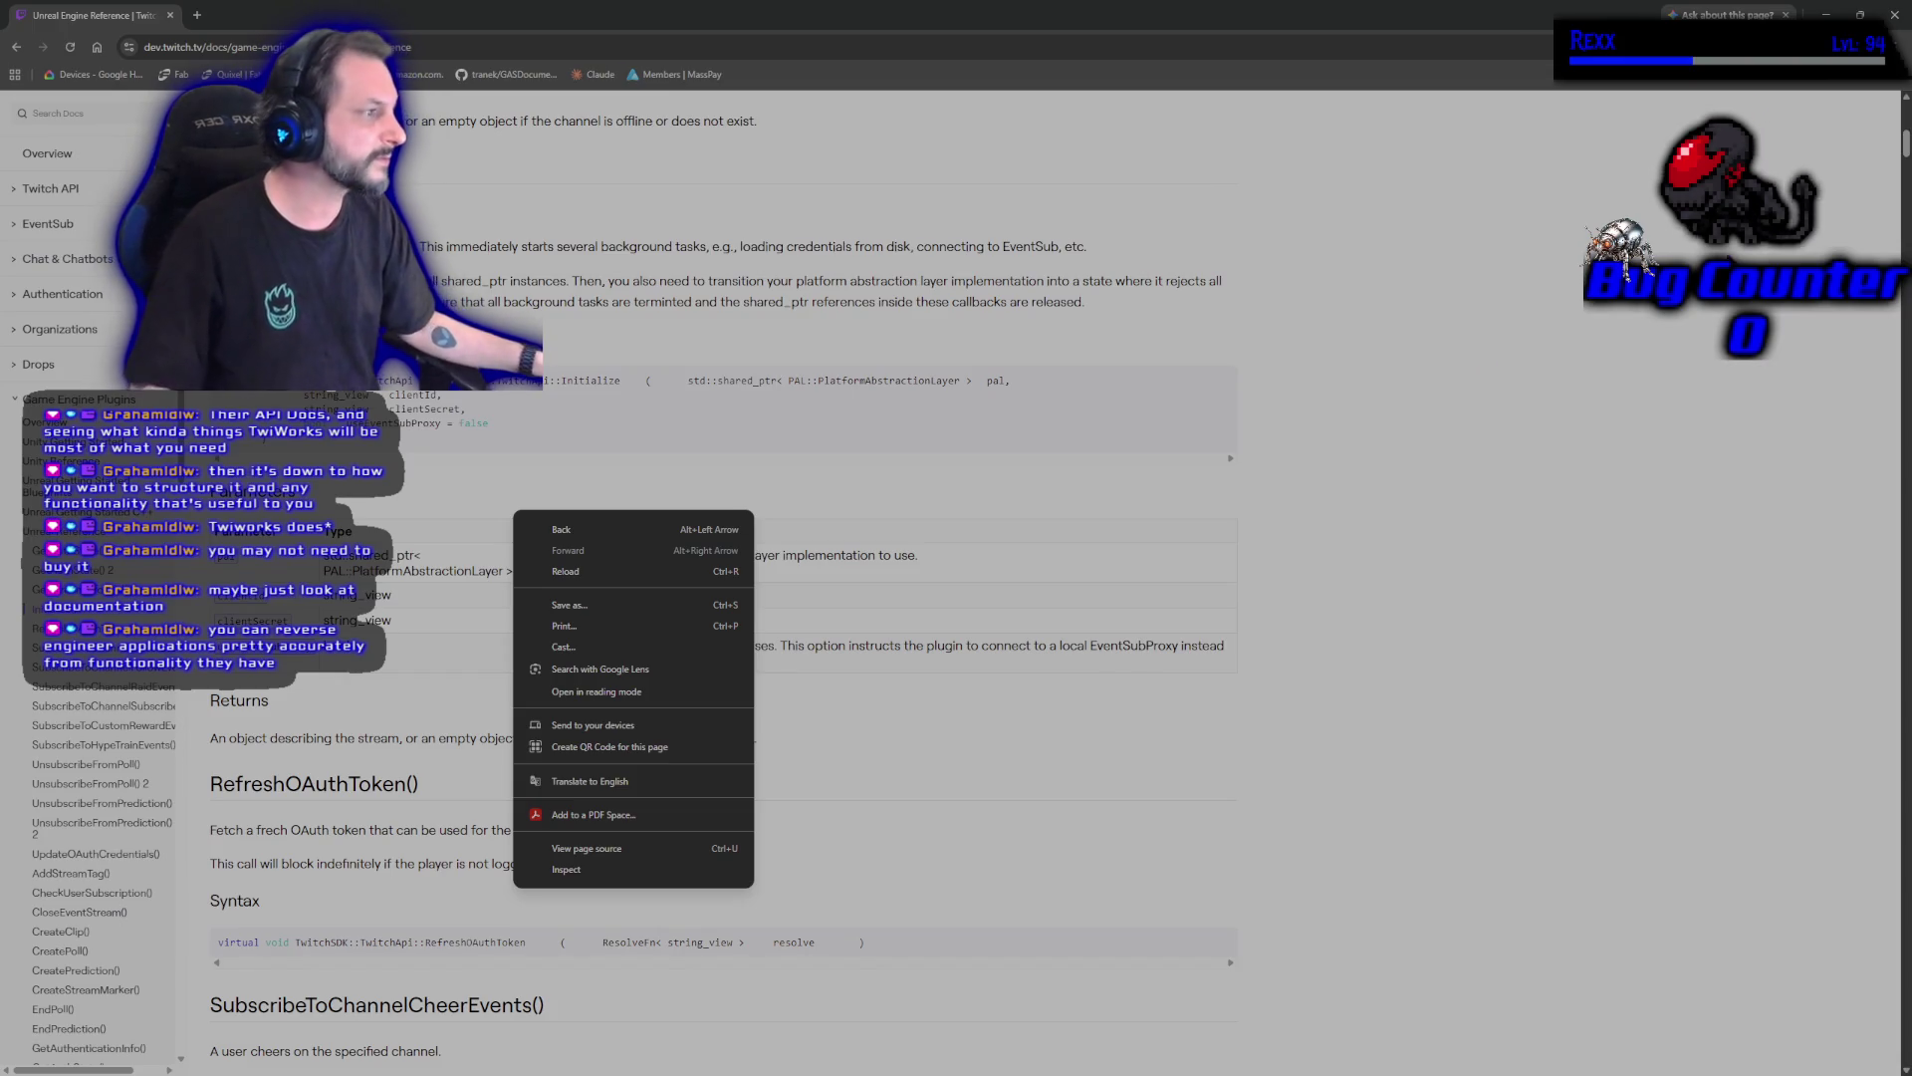
Cancel the PlayerInterface Unreal Class dialog in Rider and minimise the IDE.
left_click(1364, 216)
key("alt+Tab")
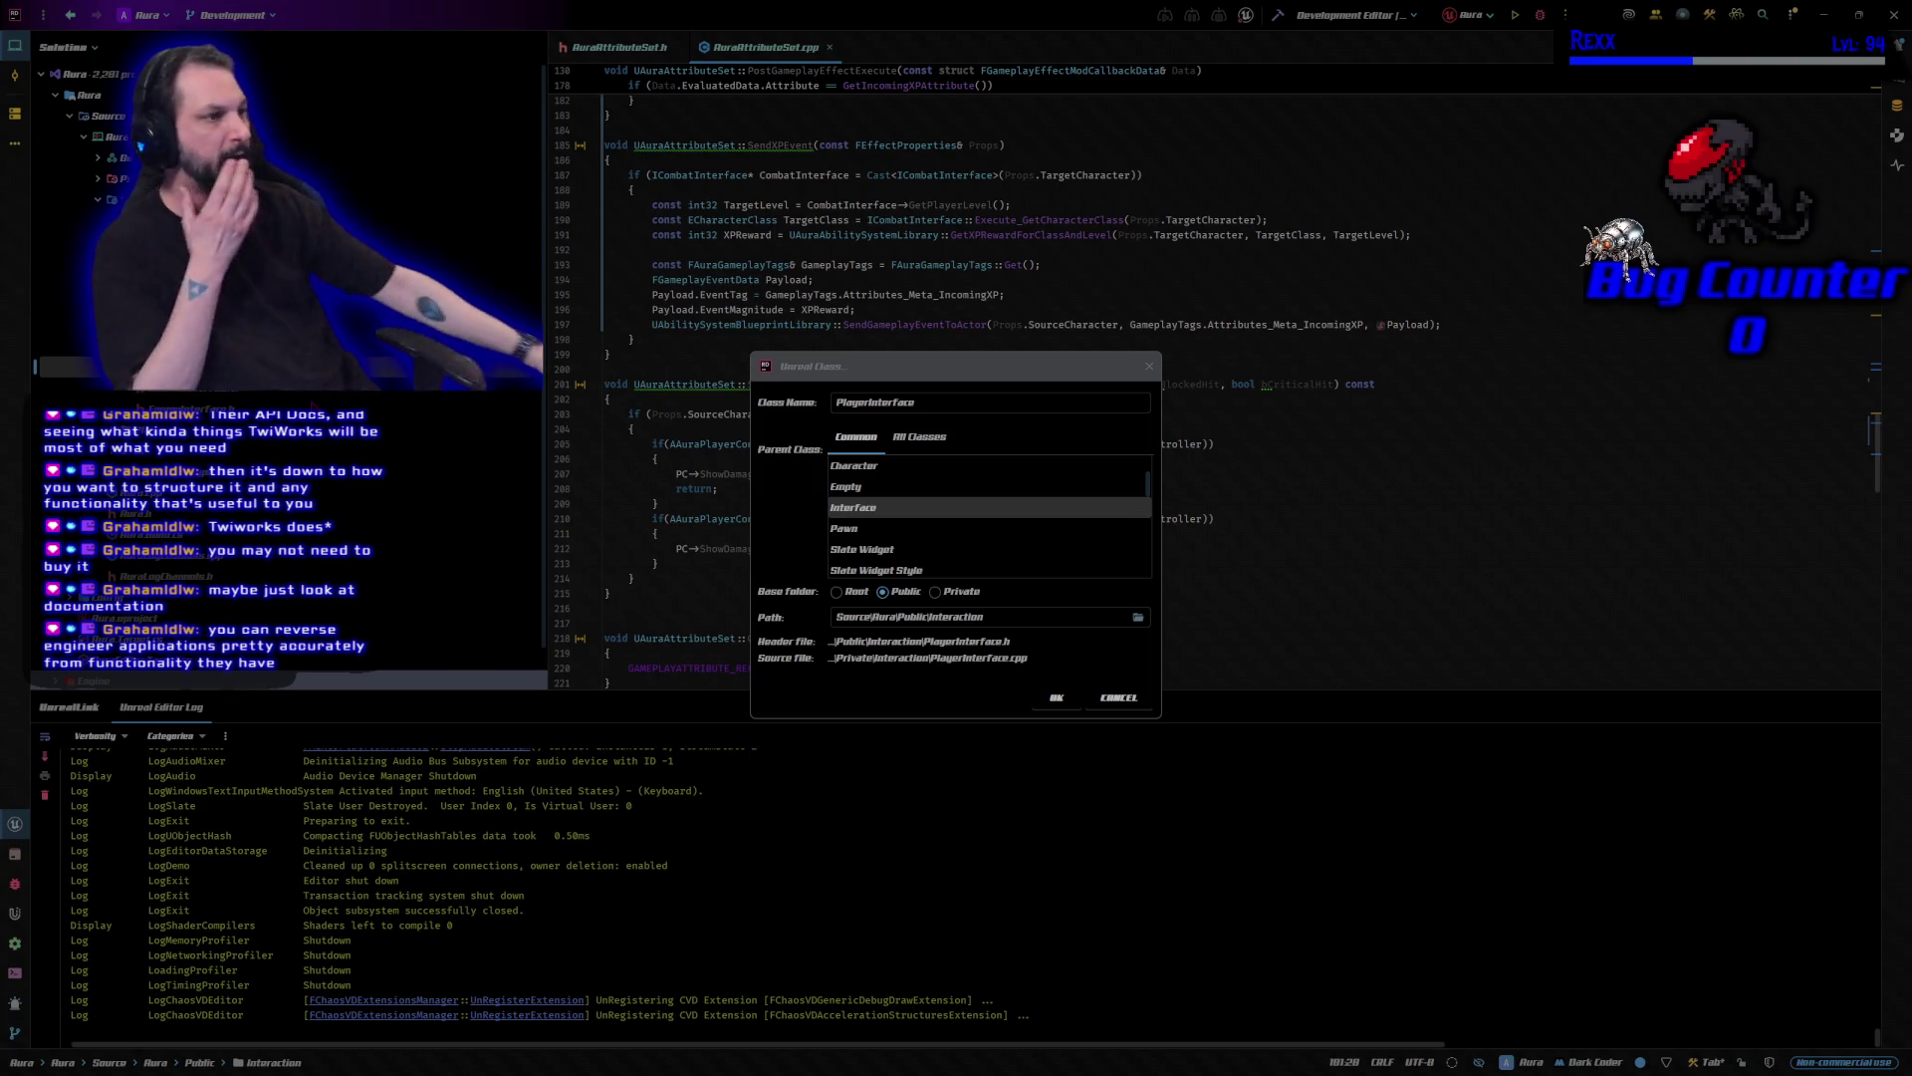
left_click(1118, 698)
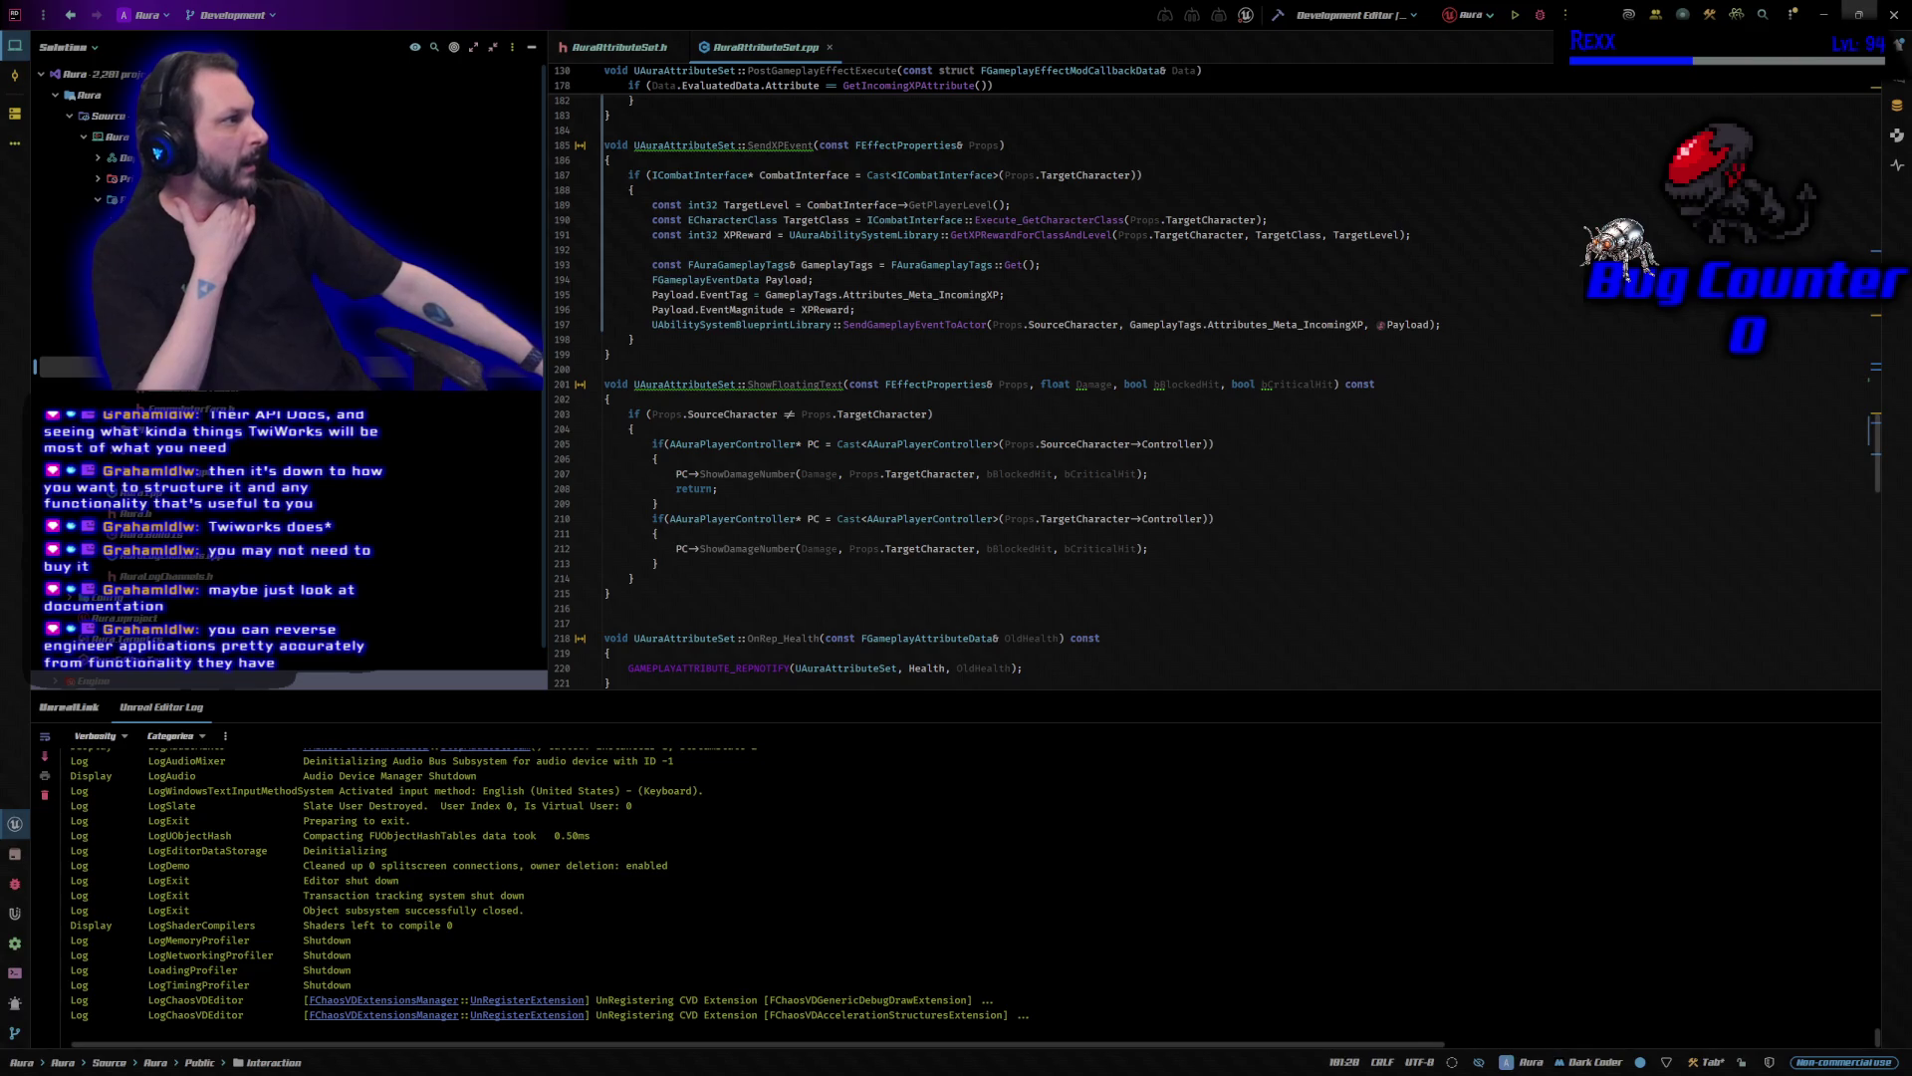
left_click(1895, 15)
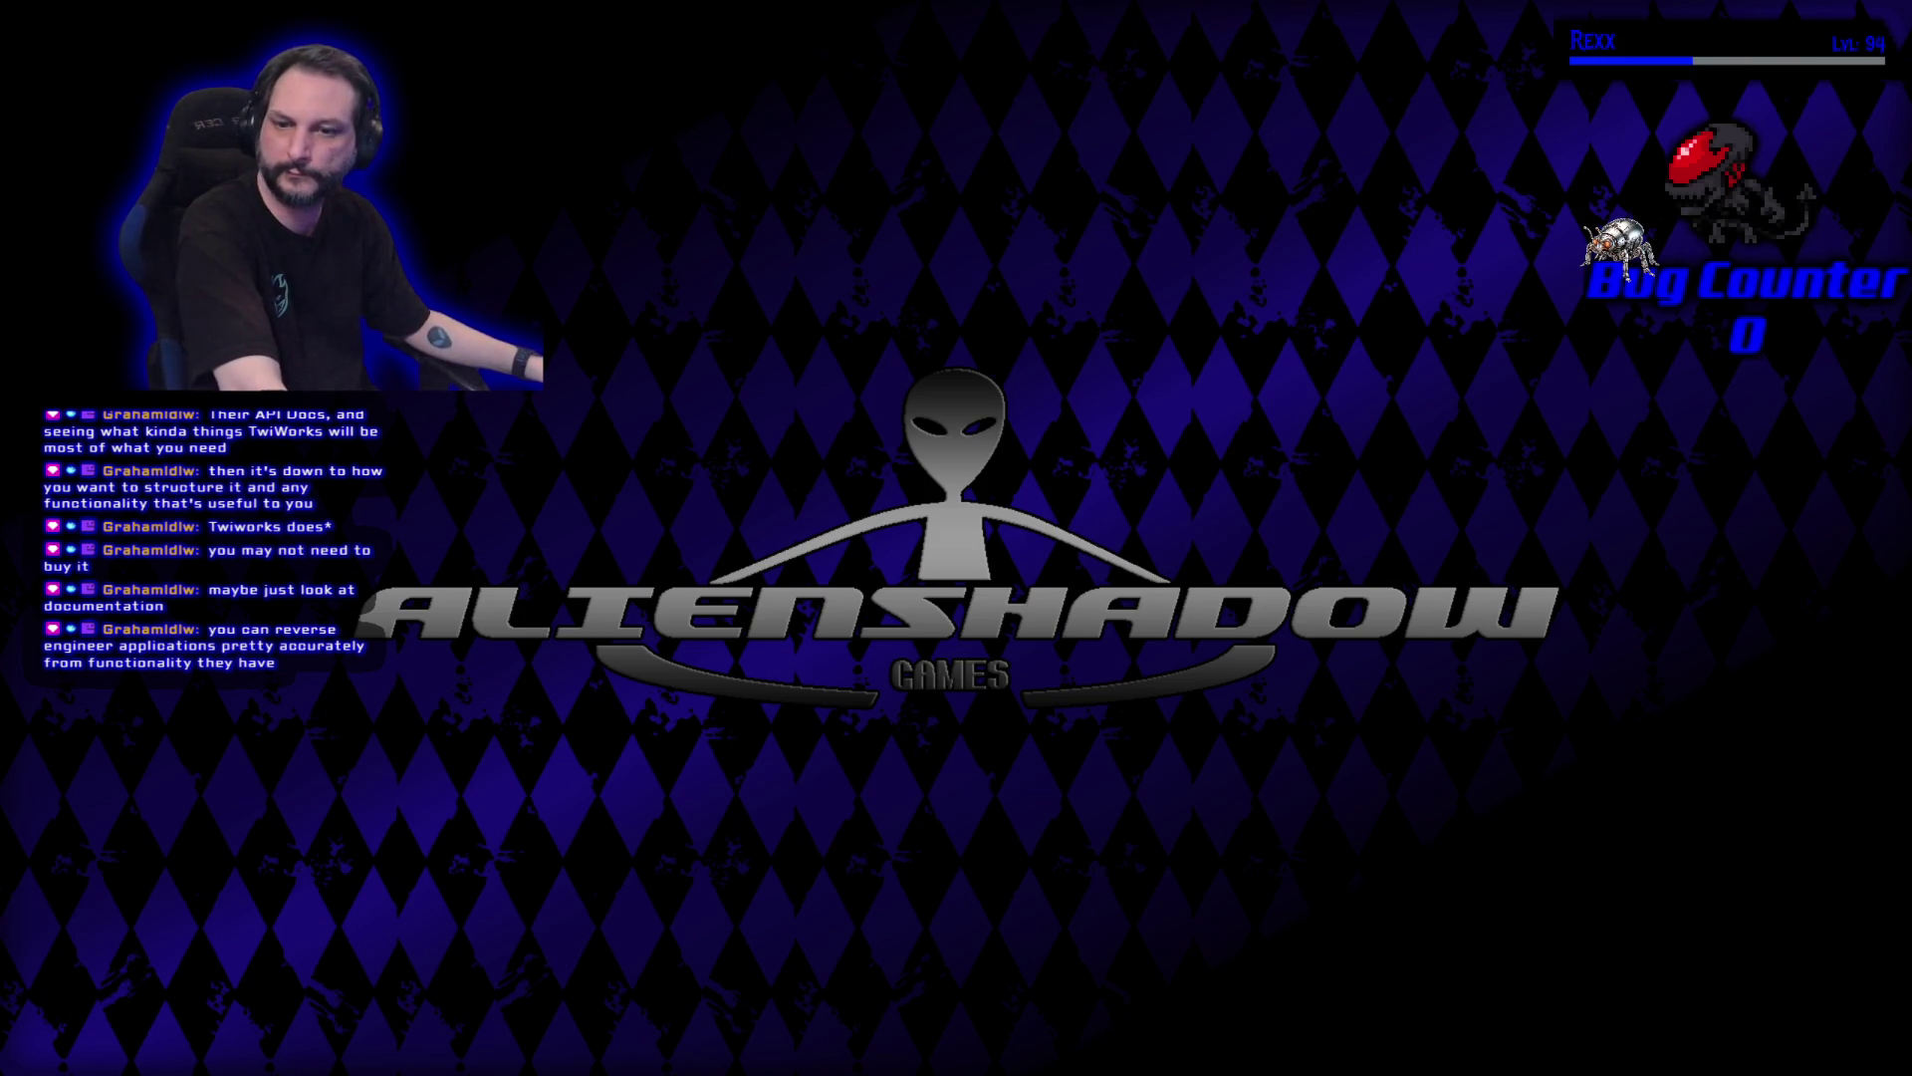
Bring up the 'double fine psychodyssey' YouTube results and place the restored browser window on the right side.
key("alt+Tab")
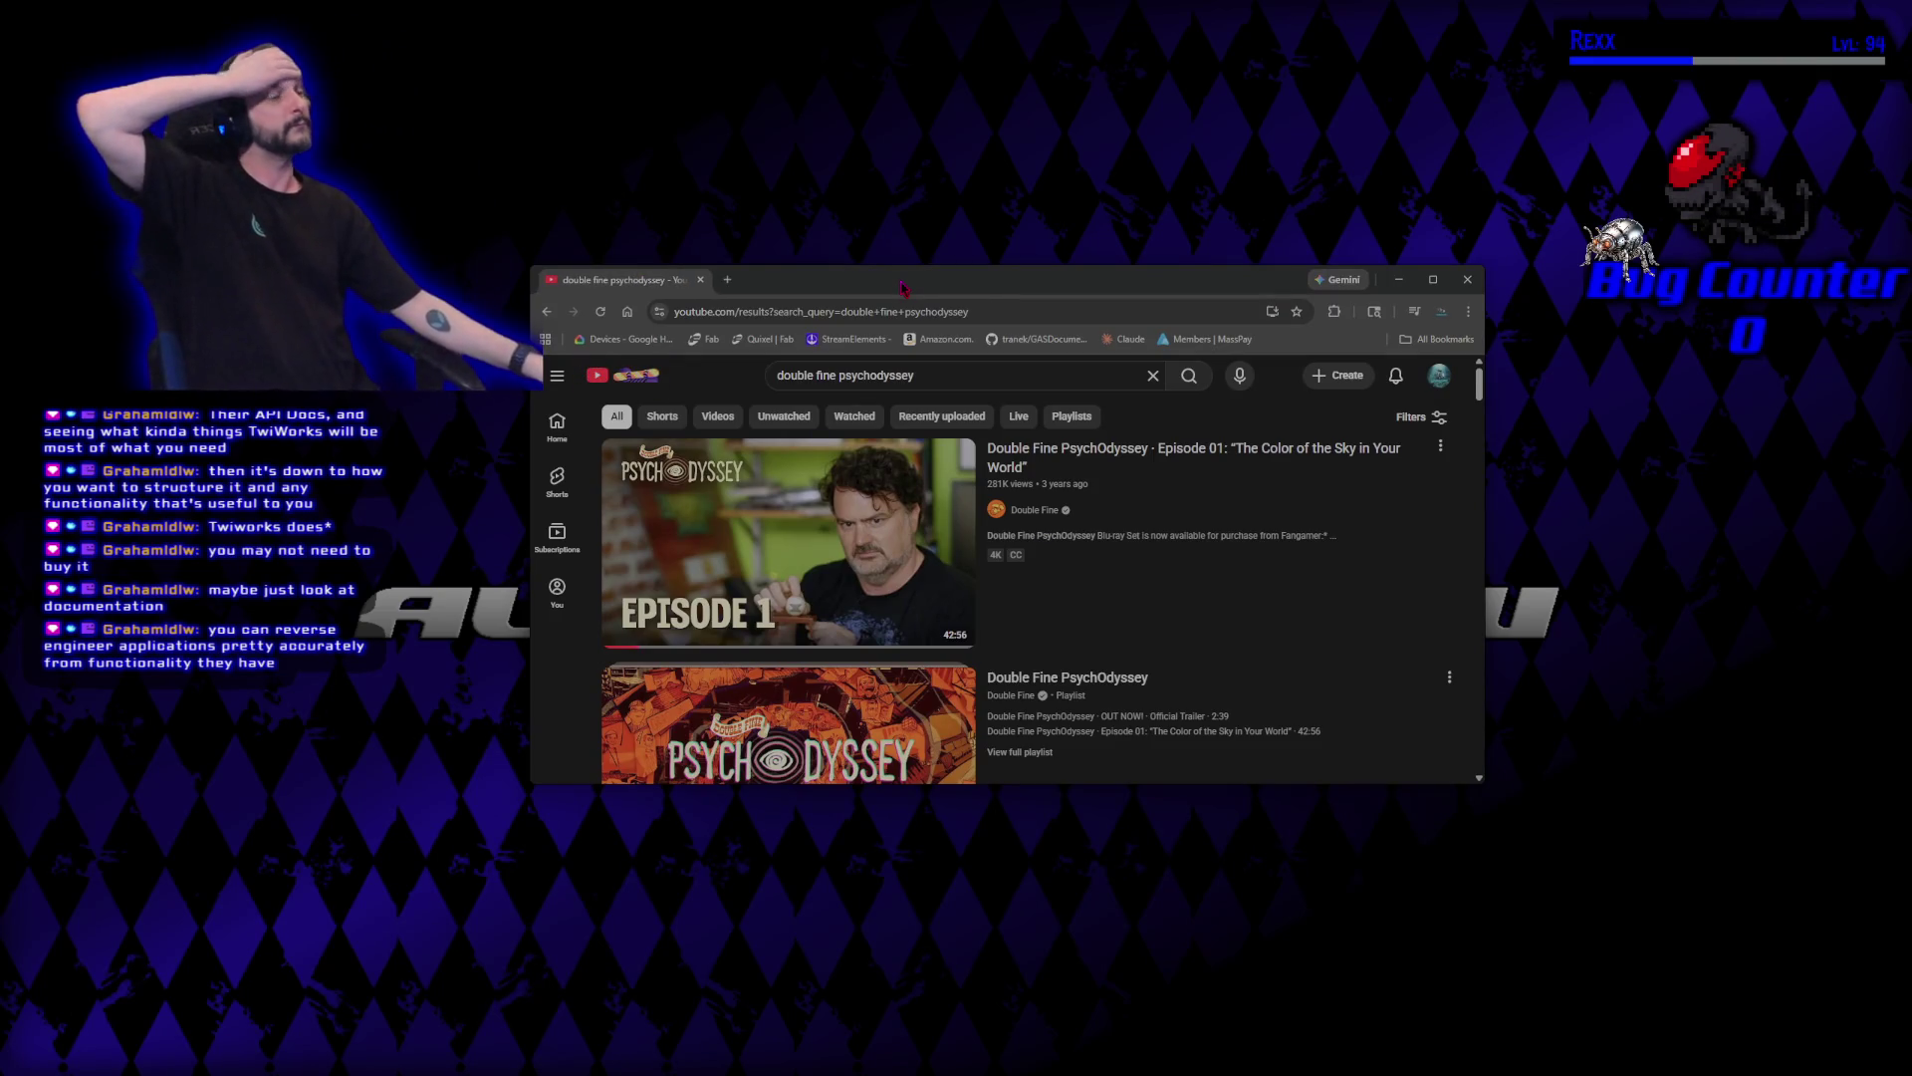
double_click(901, 288)
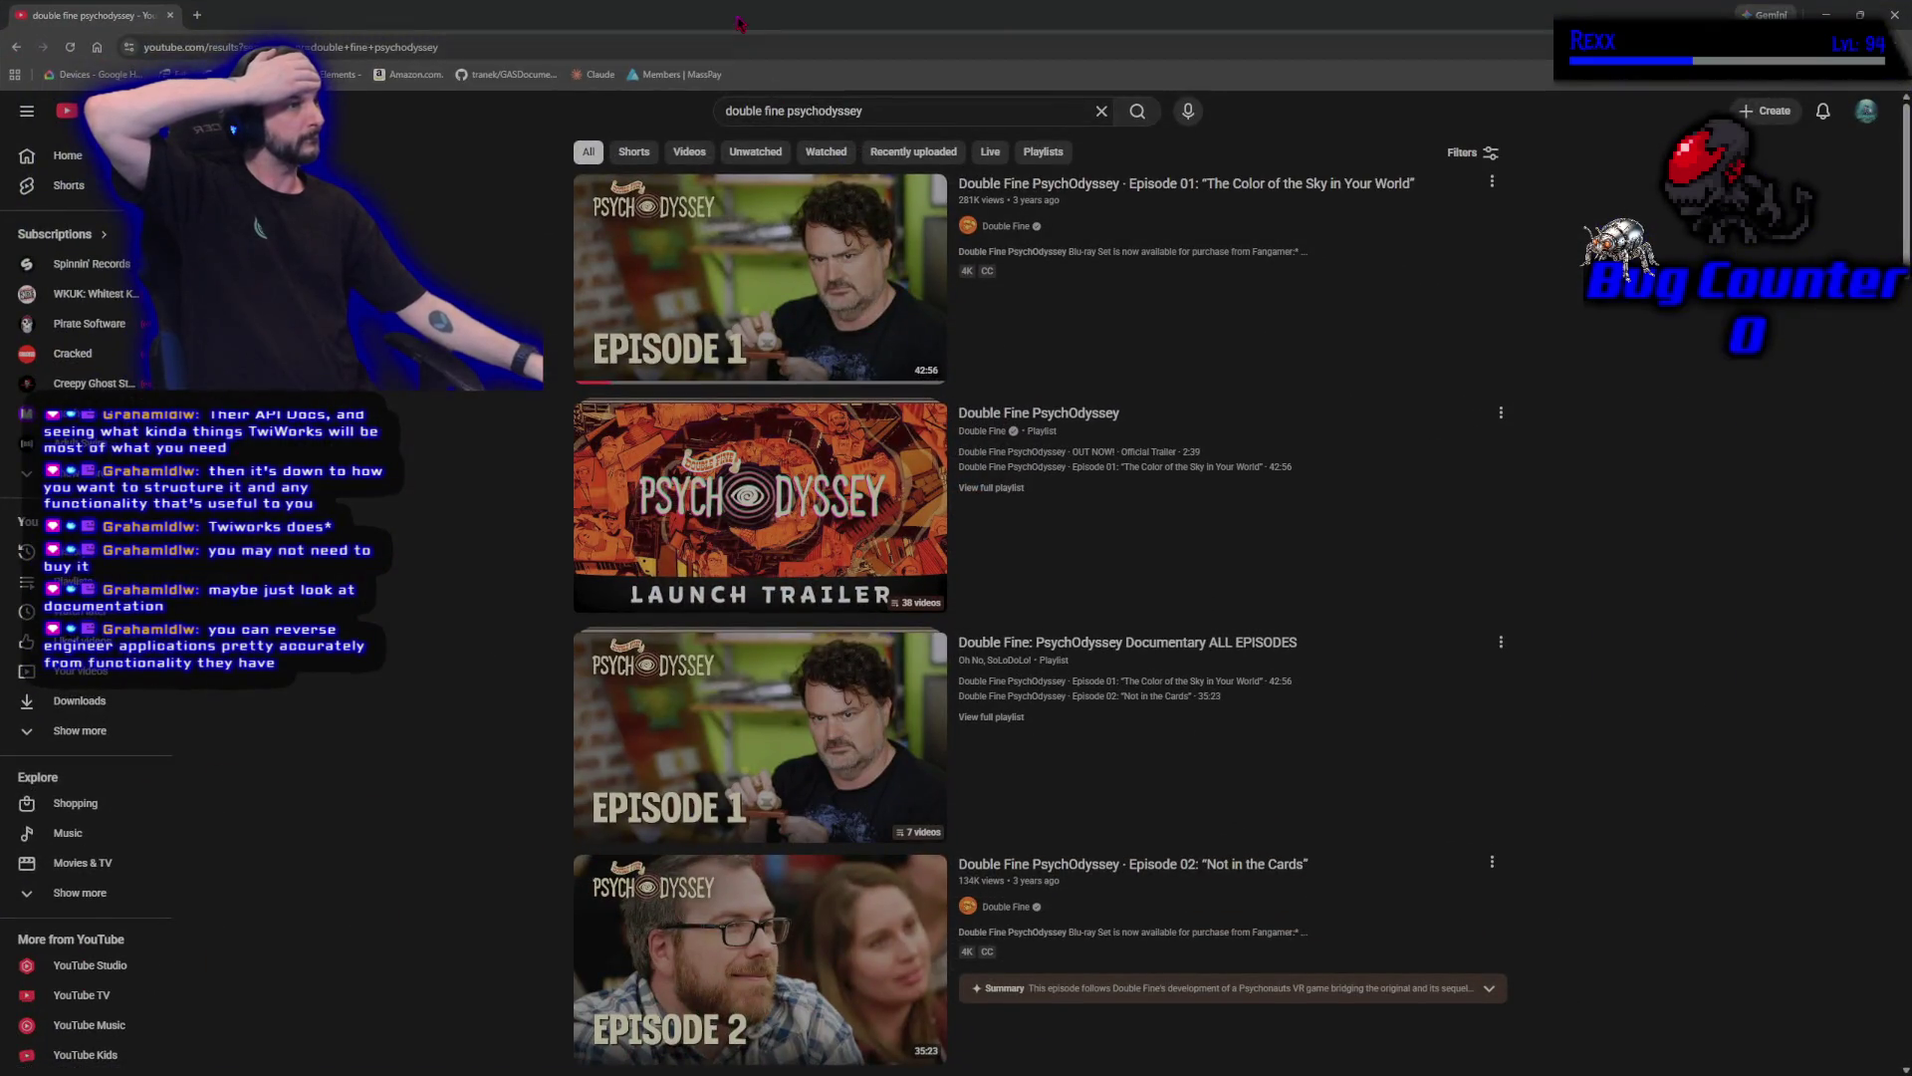
double_click(755, 15)
left_click_drag(1036, 289, 1357, 170)
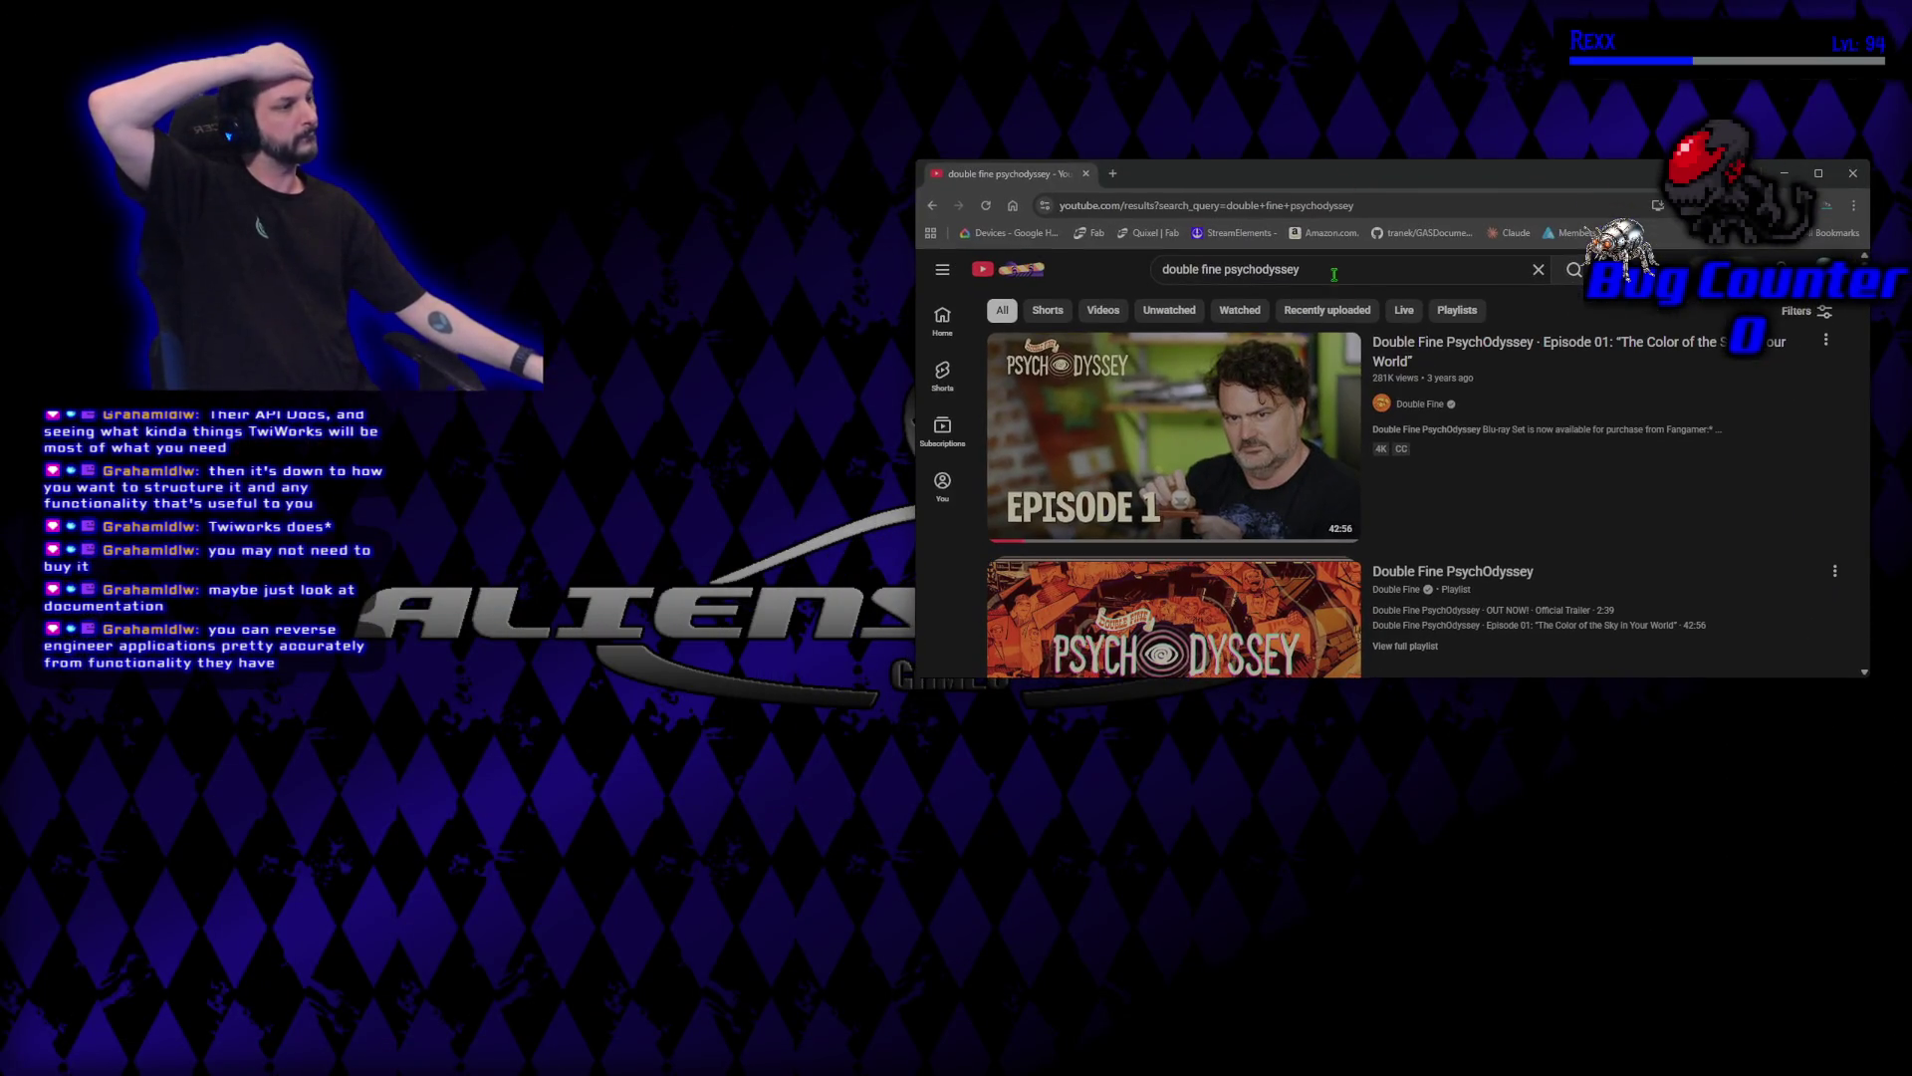
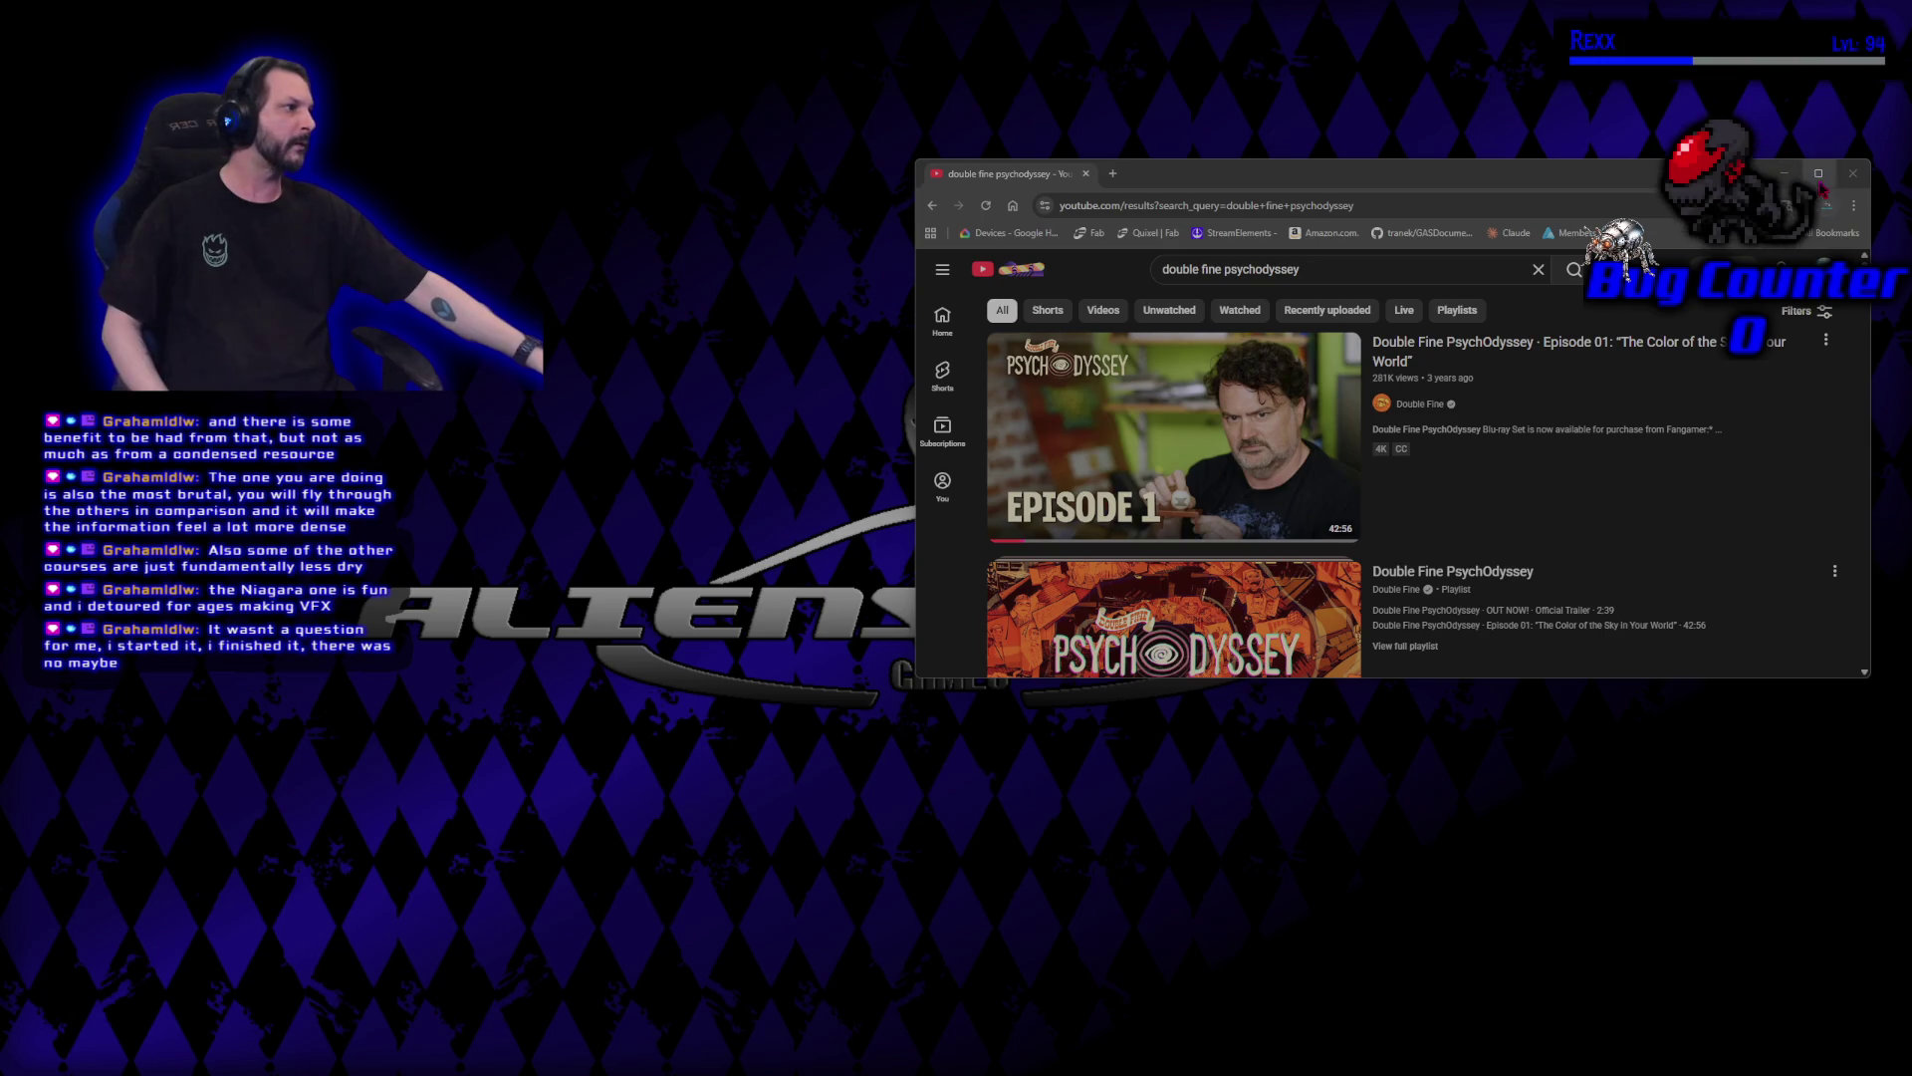
Maximize the browser window showing the 'double fine psychodyssey' search results.
left_click(1817, 175)
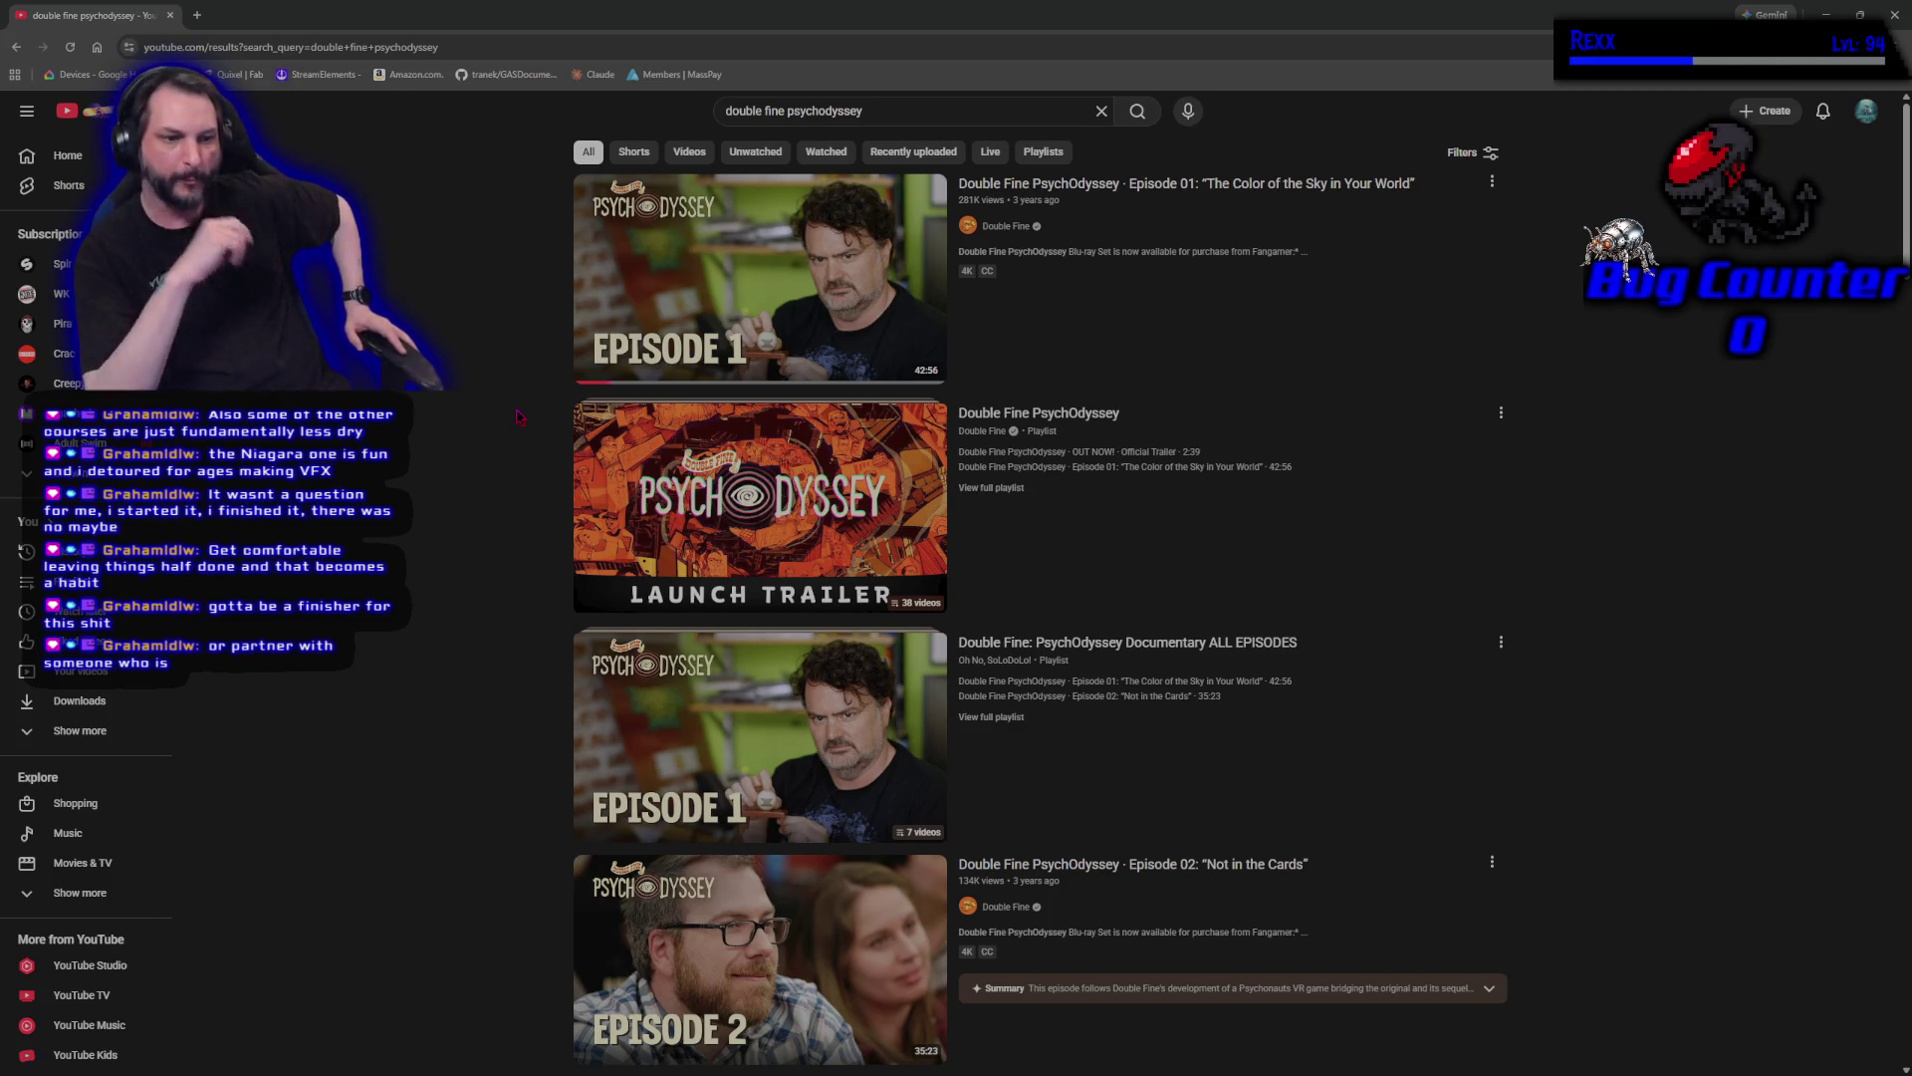
Play Episode 01 'The Color of the Sky in Your World' from the results in fullscreen.
left_click(658, 328)
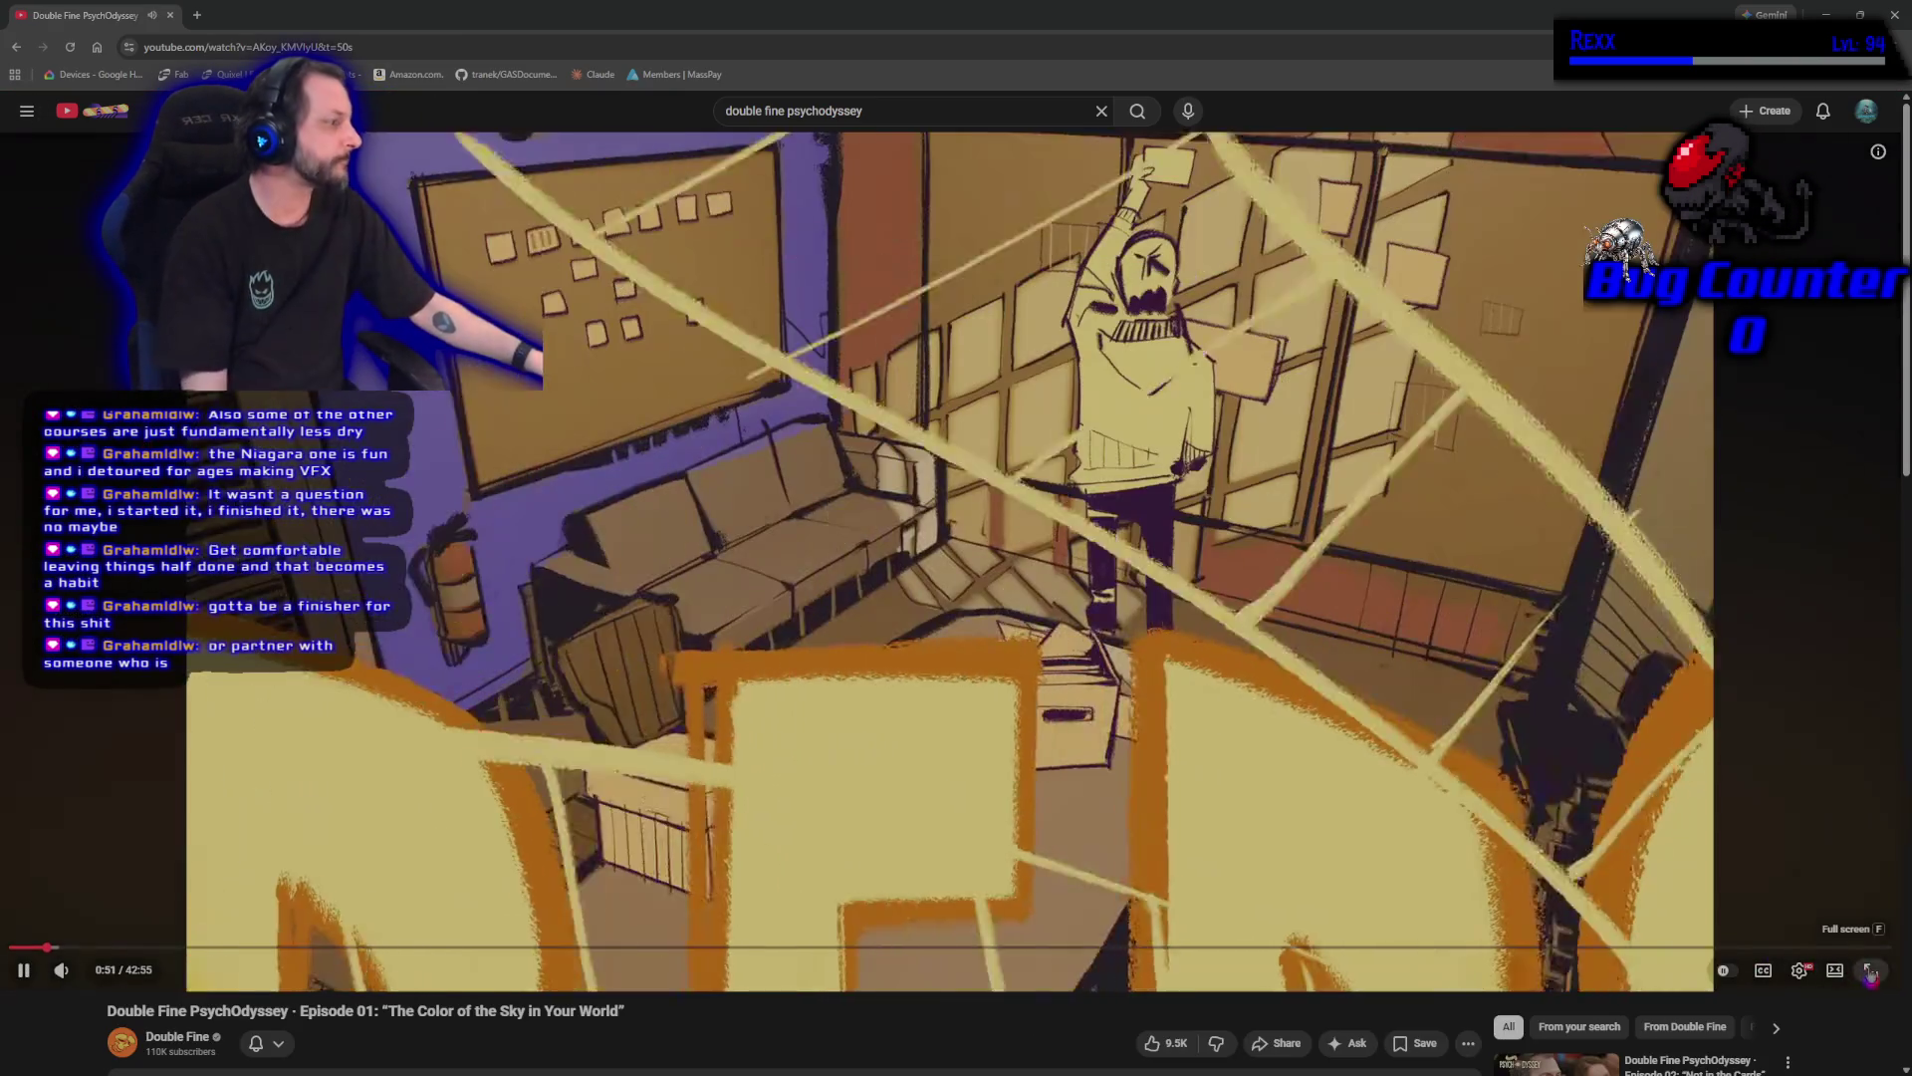
left_click(1871, 969)
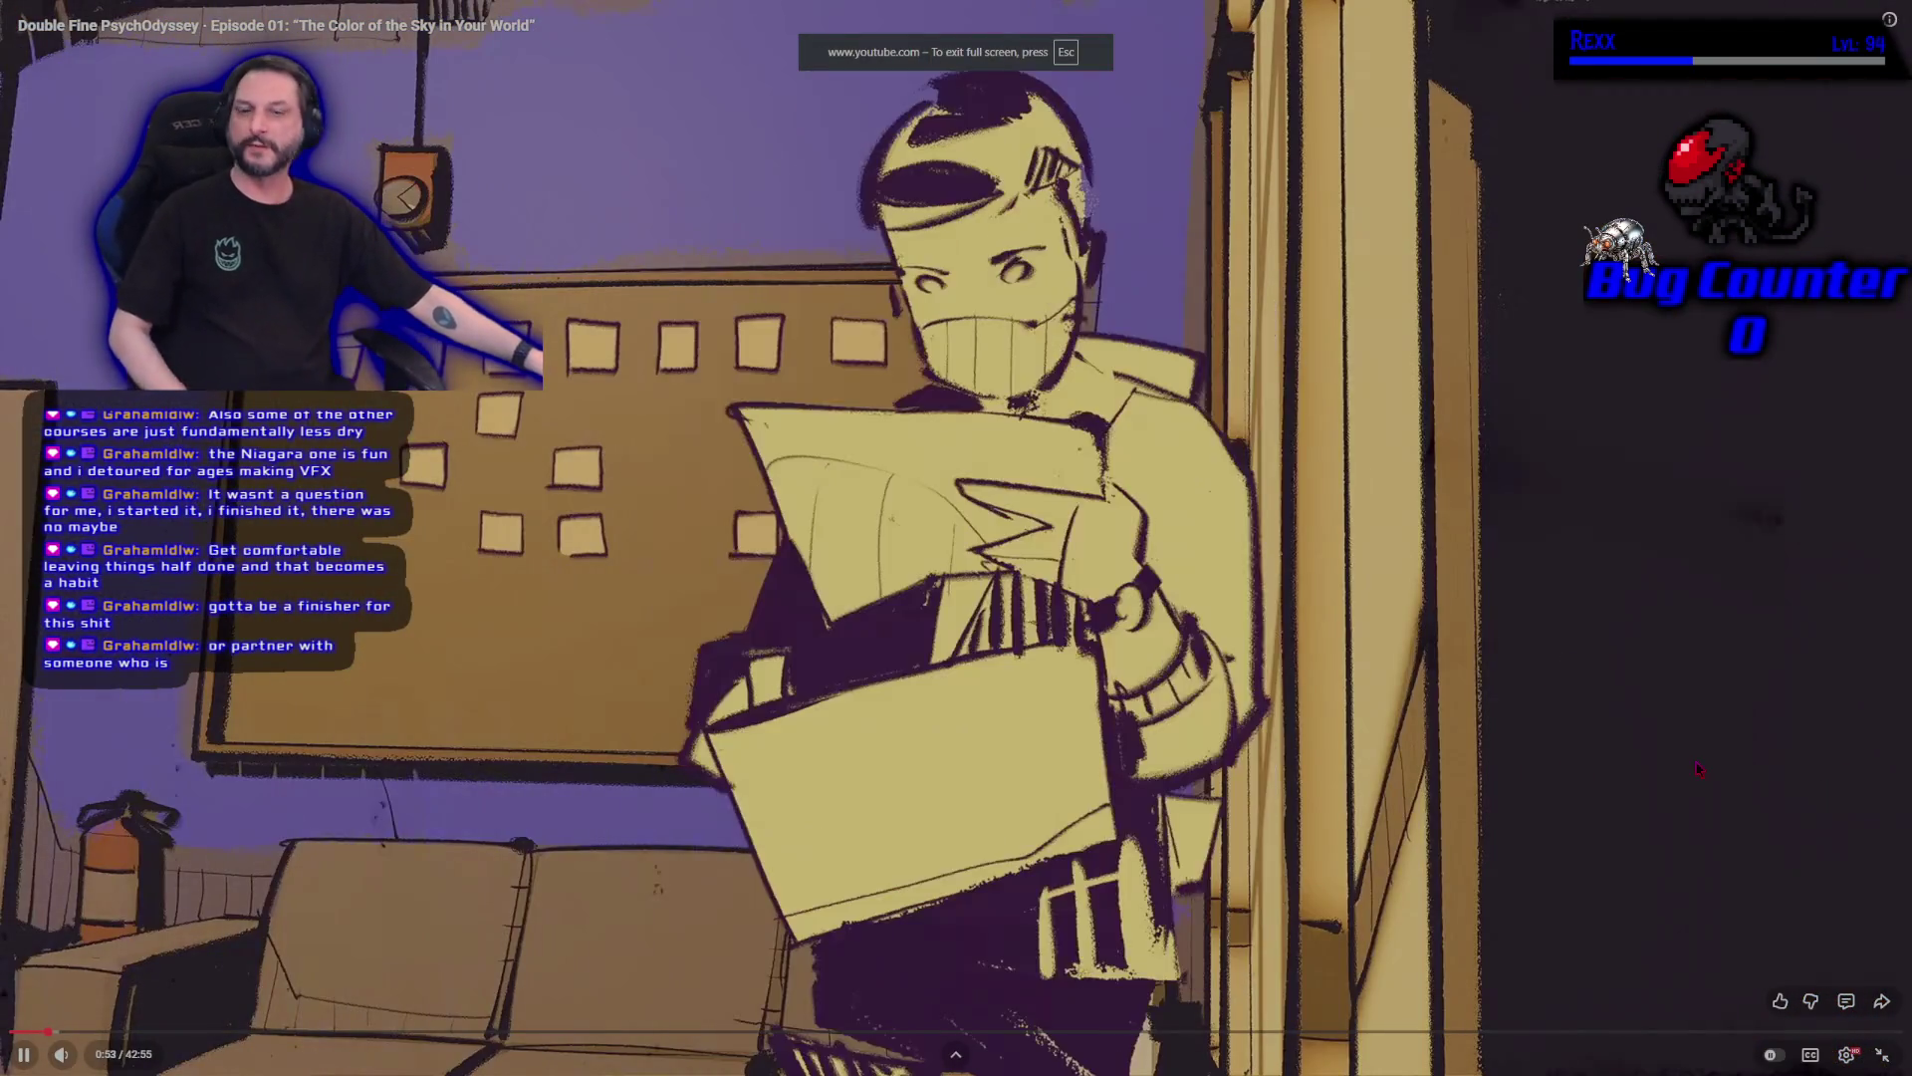